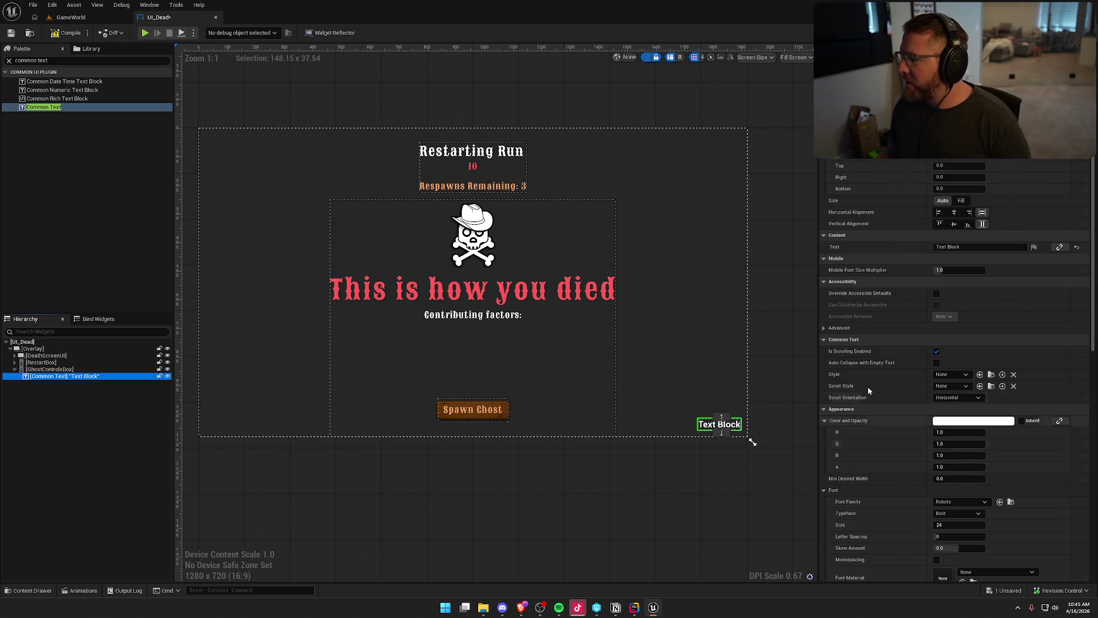
Step: Set the new Common Text label to read 'LMB / RMB - Teleport to Players'
click(965, 249)
text(LMG)
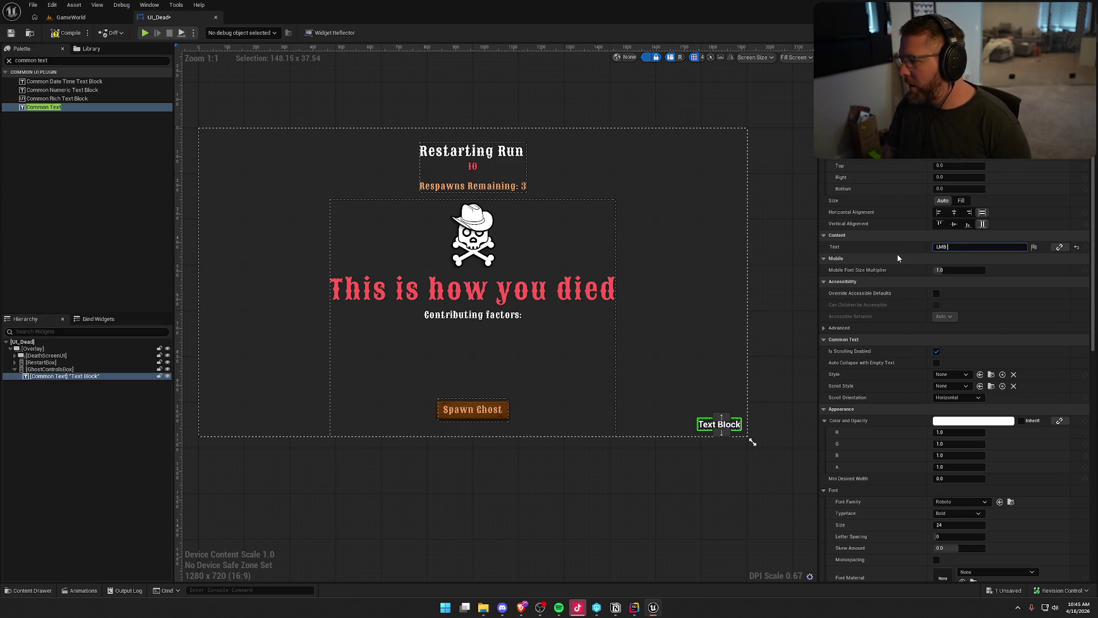
text(RMB C)
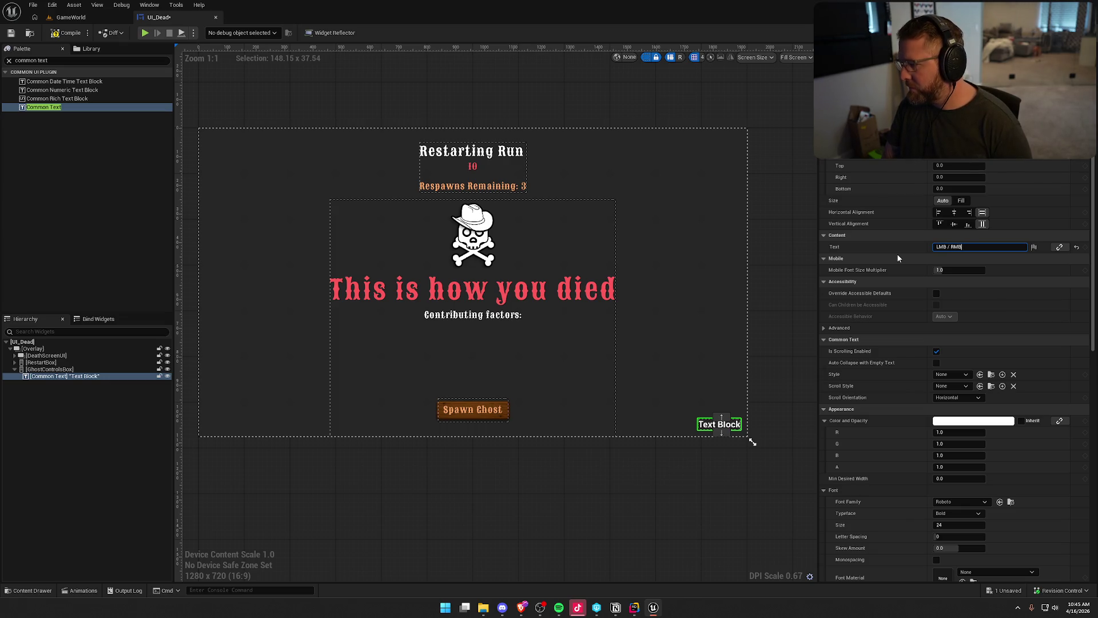
key(BackSpace)
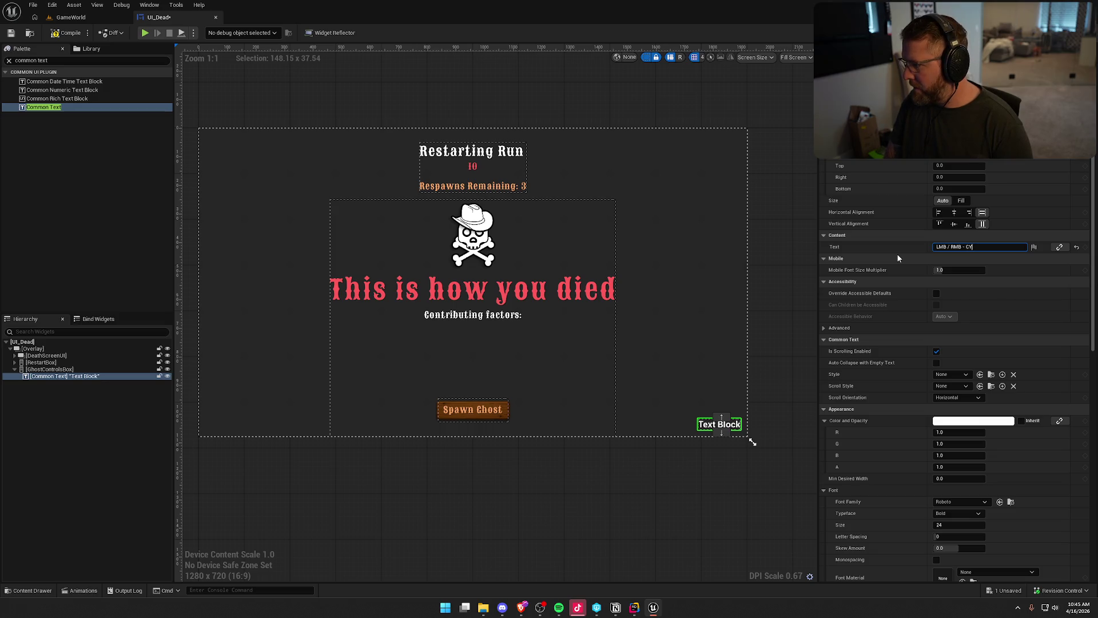
key(BackSpace)
text(Teleport t)
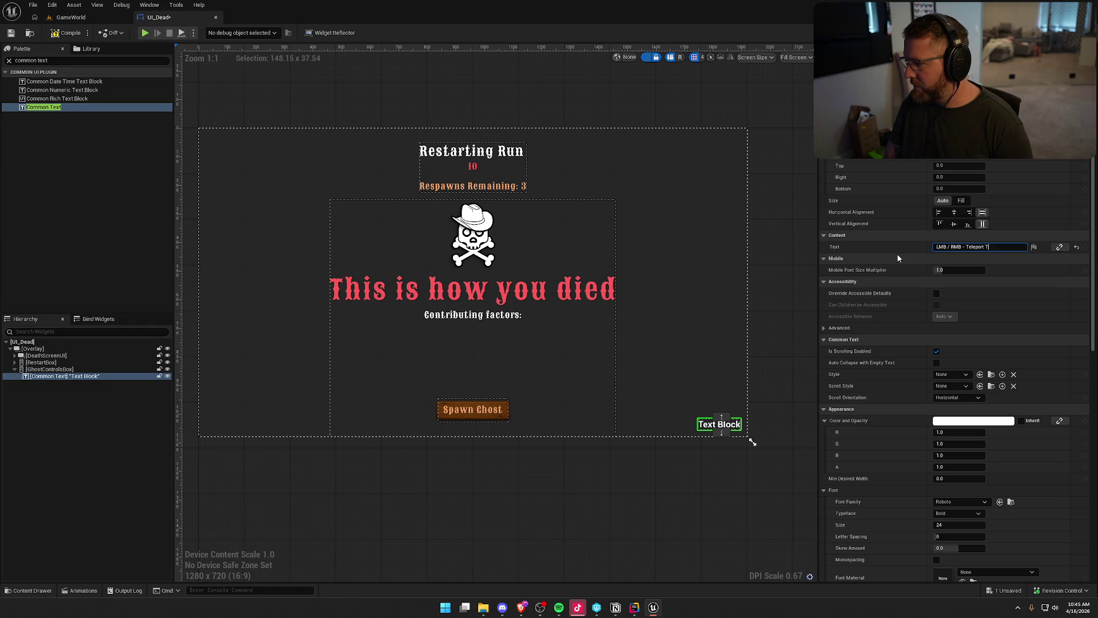
text(o Players)
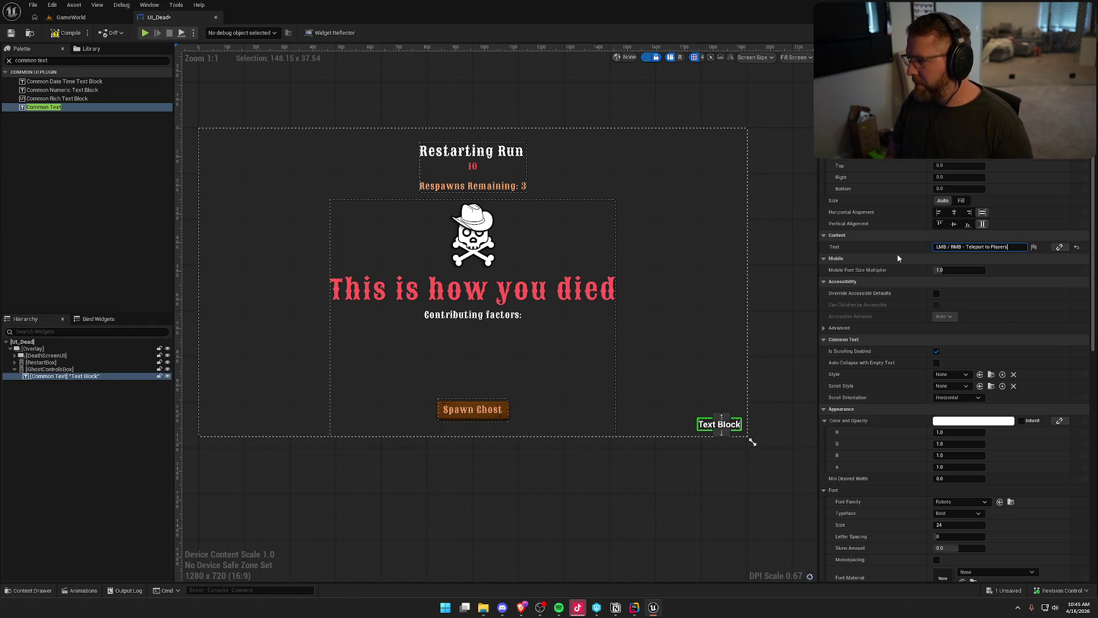
key(Return)
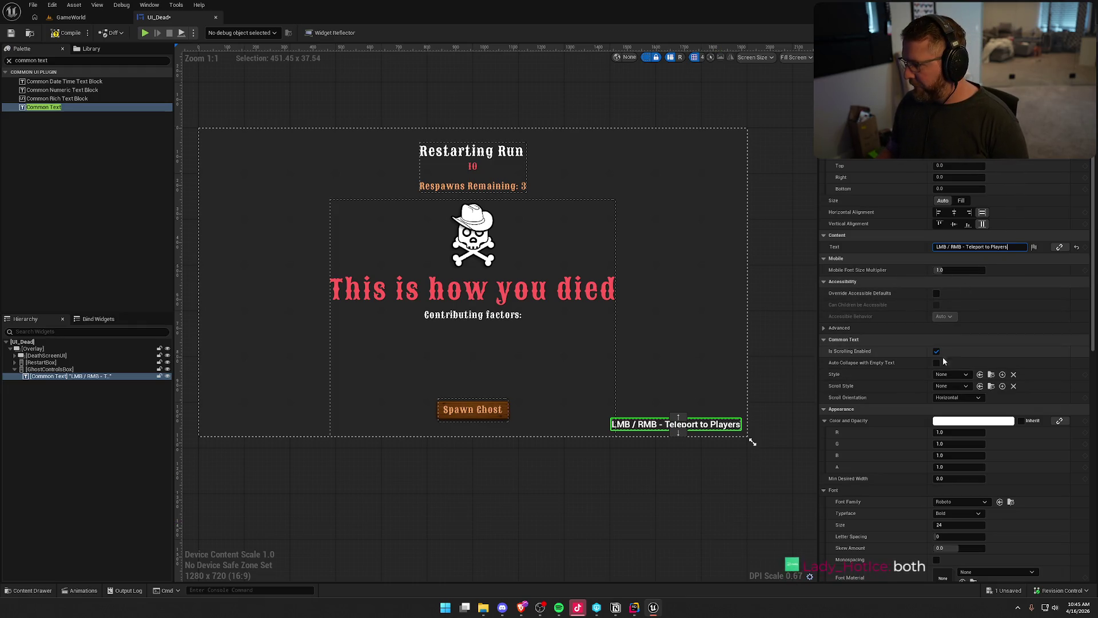
Step: Give the label the Default_18_White text style after briefly trying Default_15_White
click(979, 323)
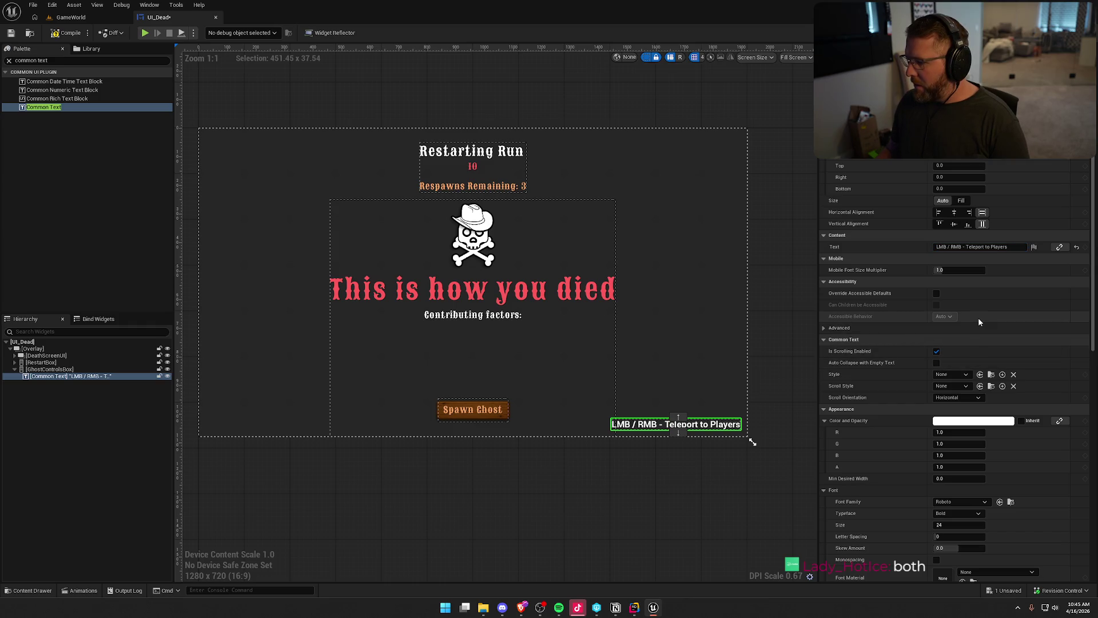
click(956, 374)
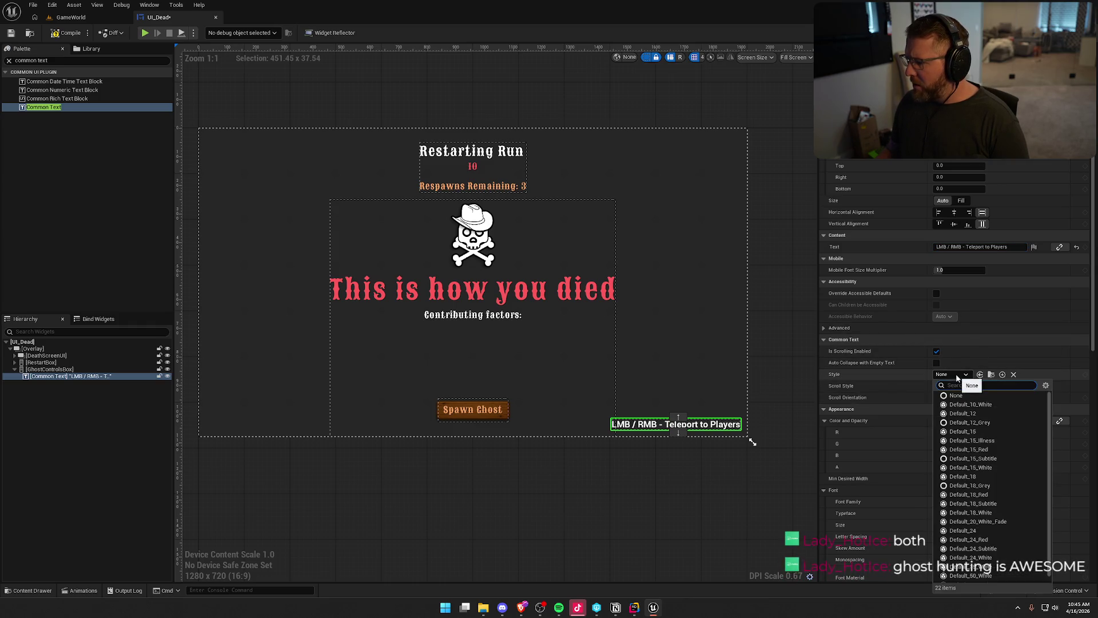
click(1005, 468)
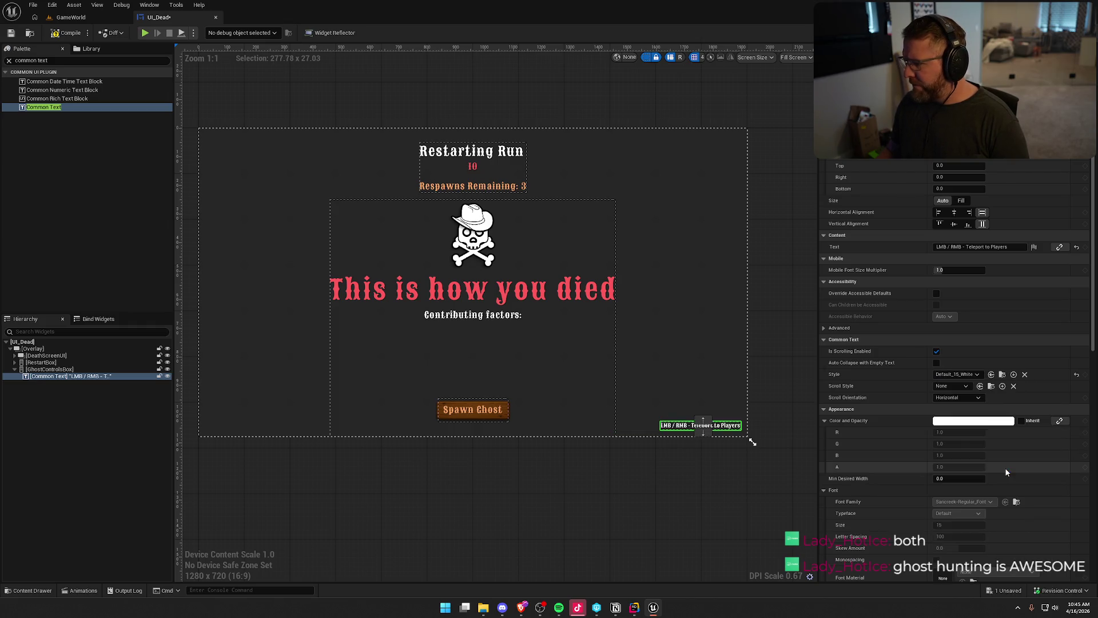
click(974, 374)
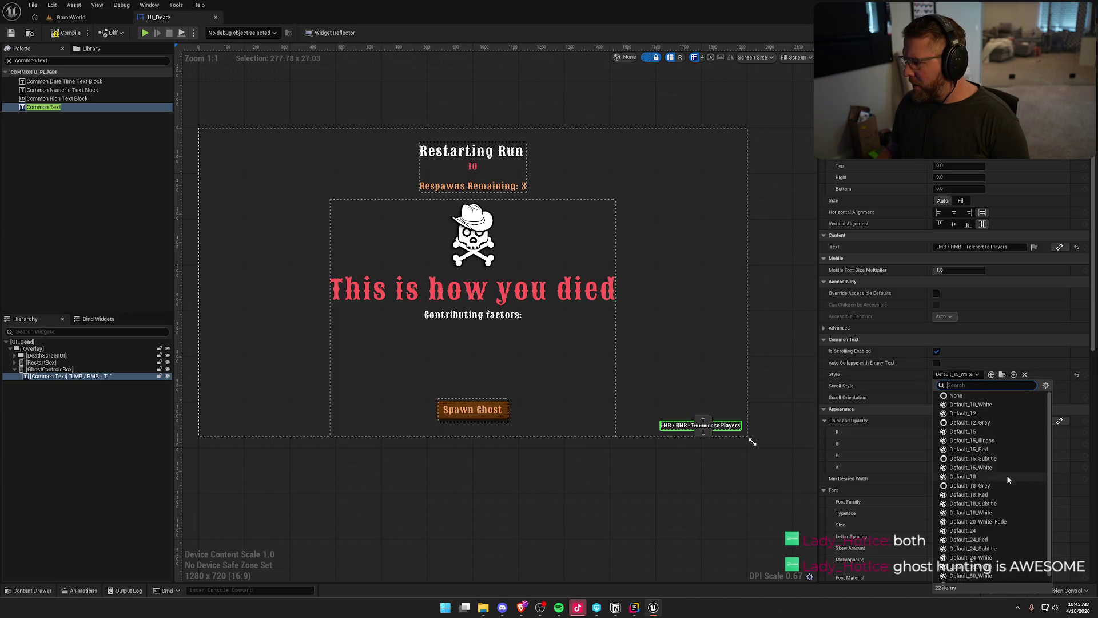
click(1003, 514)
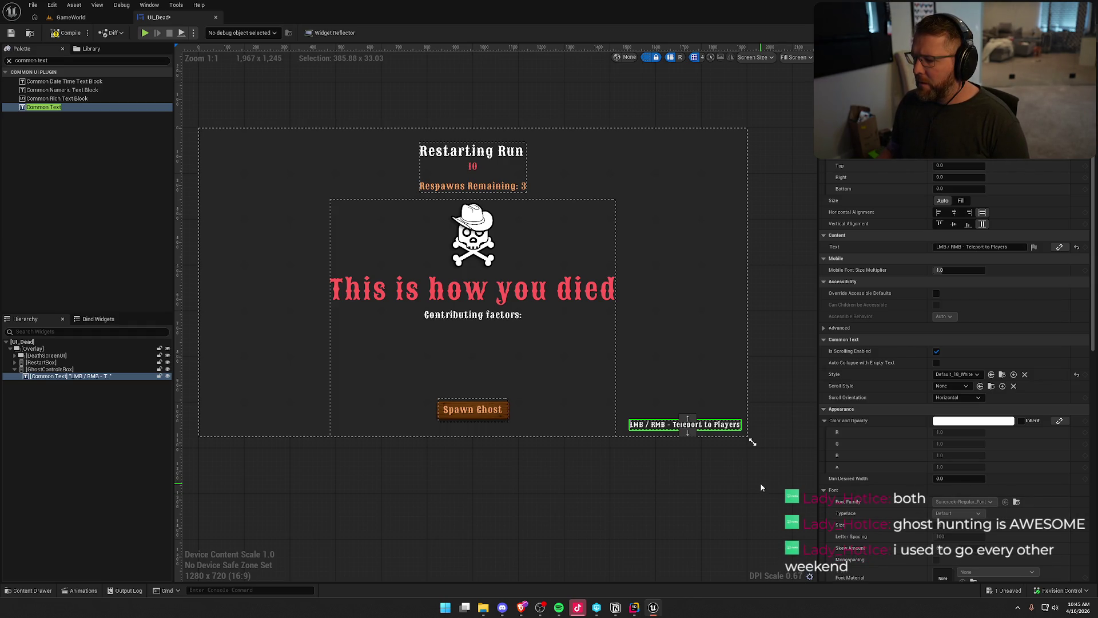
Step: Reword the label to 'LMB / RMB - Cycle Between Players' and hide the dashed widget outlines
drag(967, 247, 1008, 247)
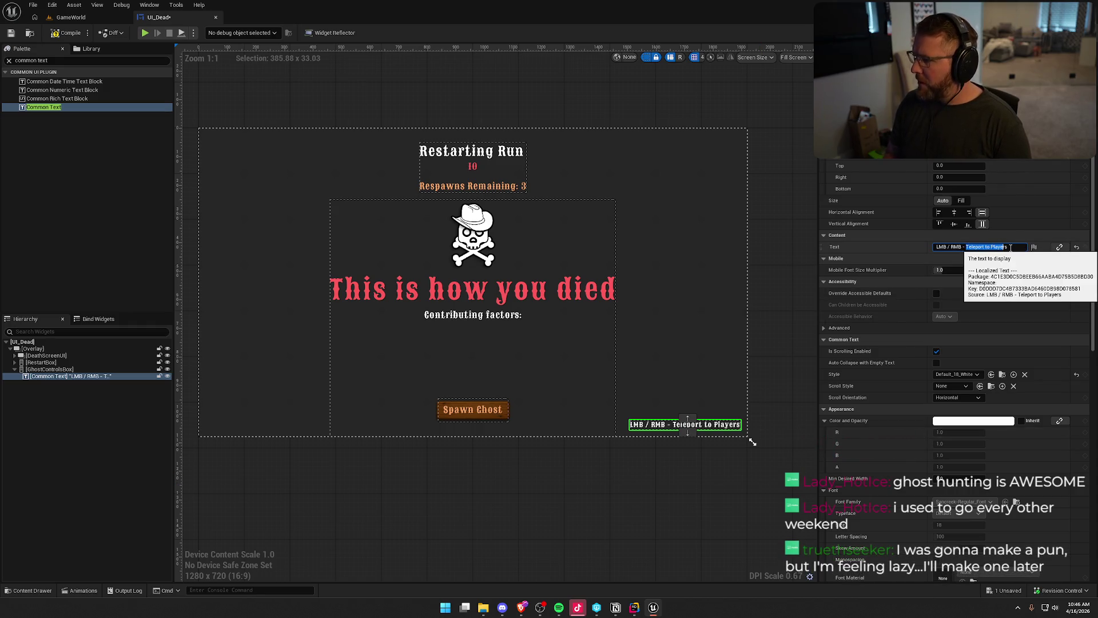
click(1011, 247)
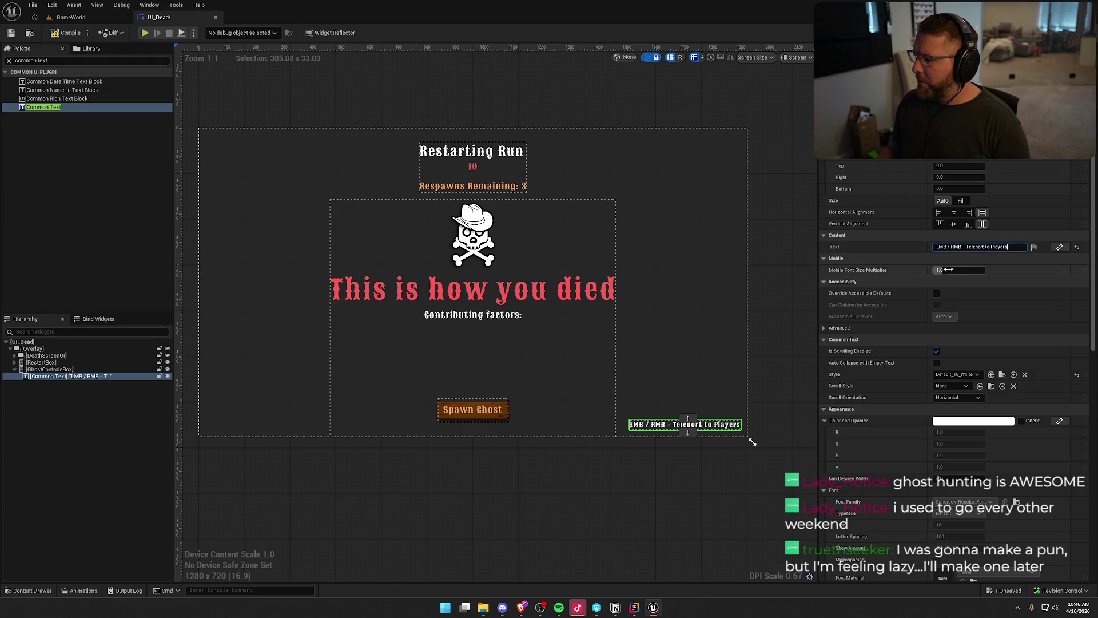
drag(1011, 247, 973, 286)
key(BackSpace)
key(BackSpace)
text(Cycle )
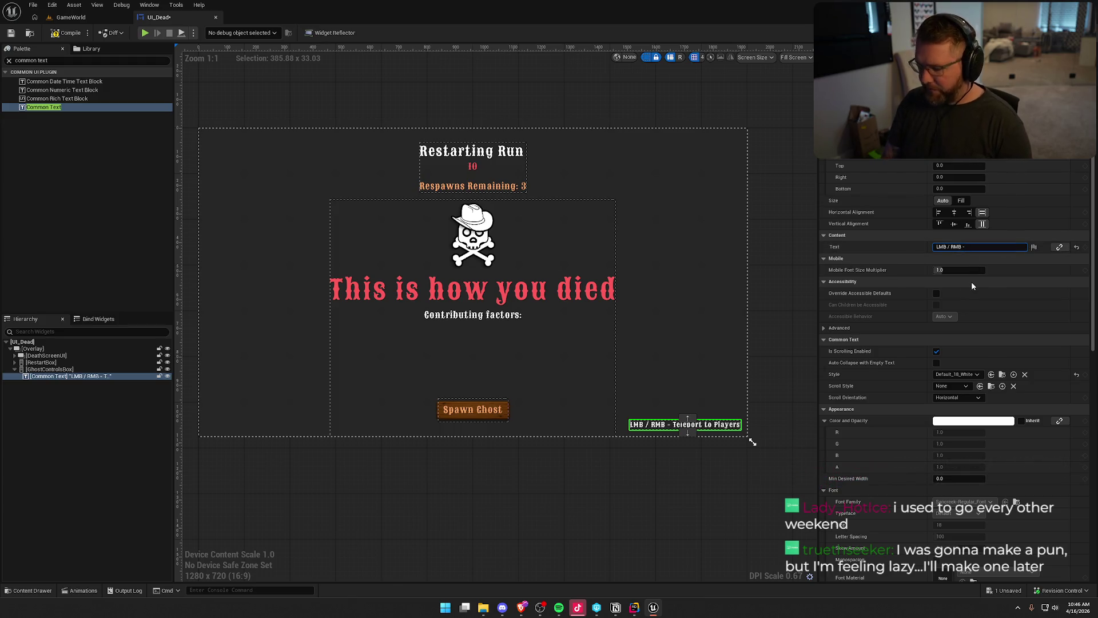
text(B)
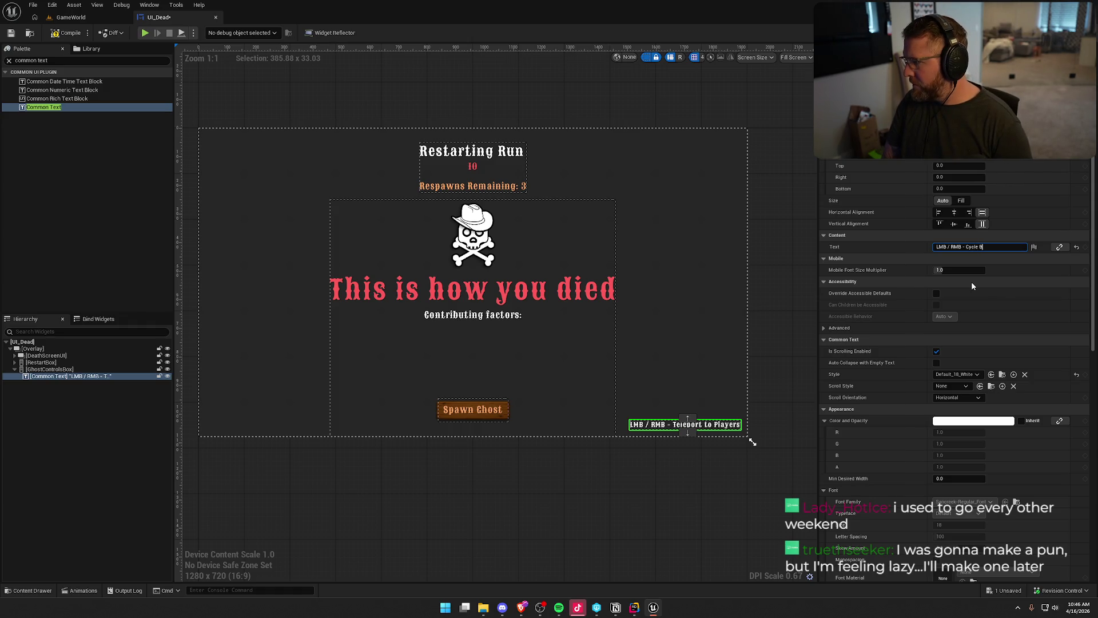
text(etween Players)
key(Return)
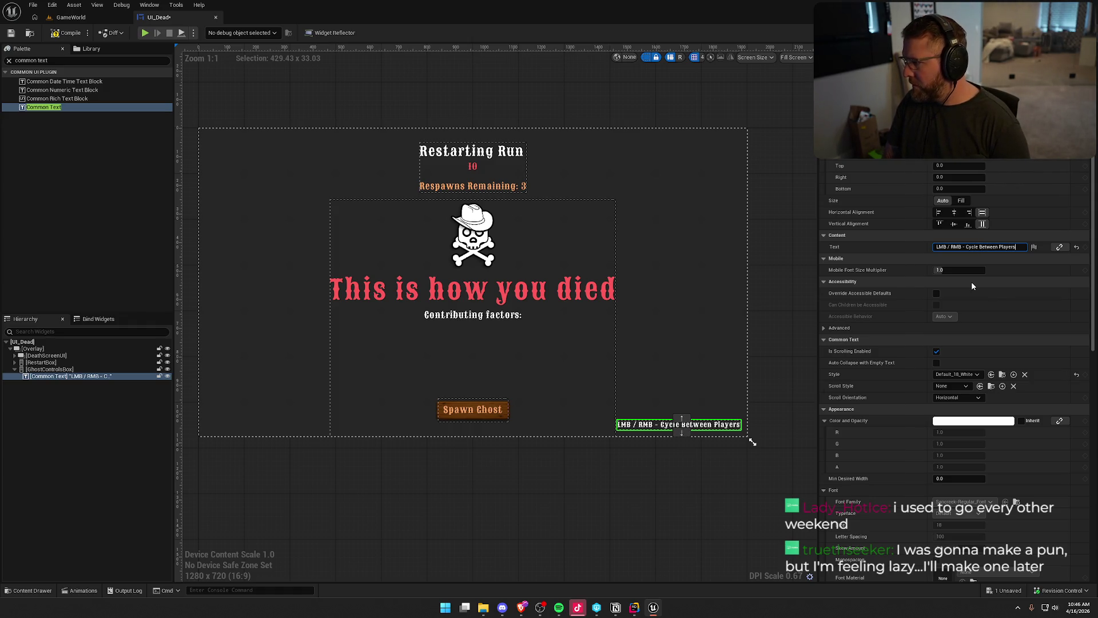
click(776, 490)
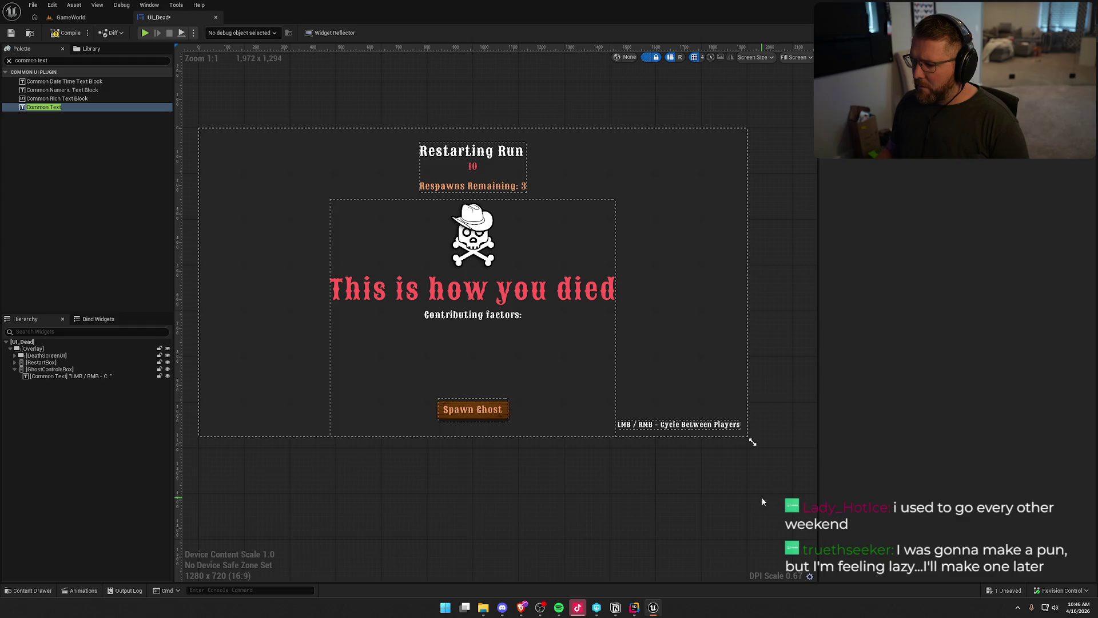
click(647, 57)
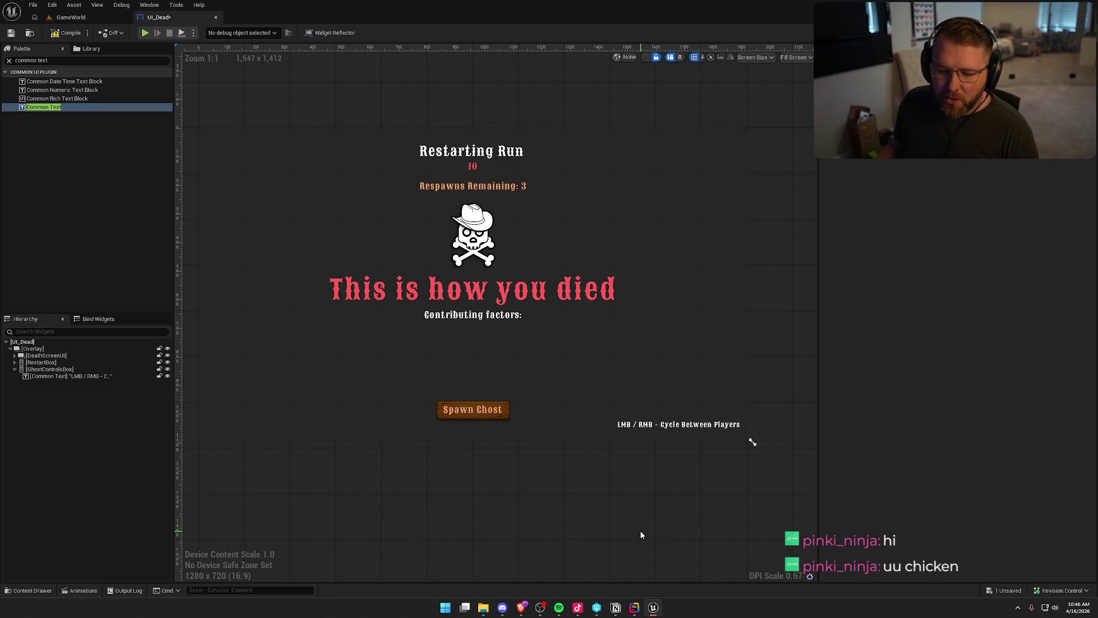
Step: Select and deselect the Cycle Between Players label to inspect the outline-free layout
click(697, 427)
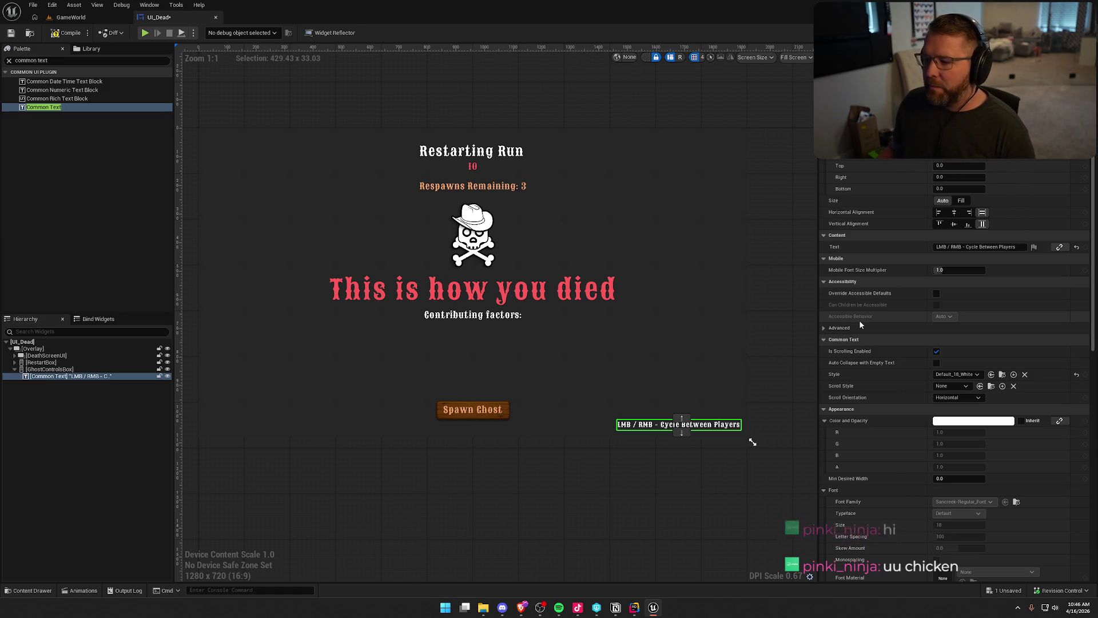
click(594, 509)
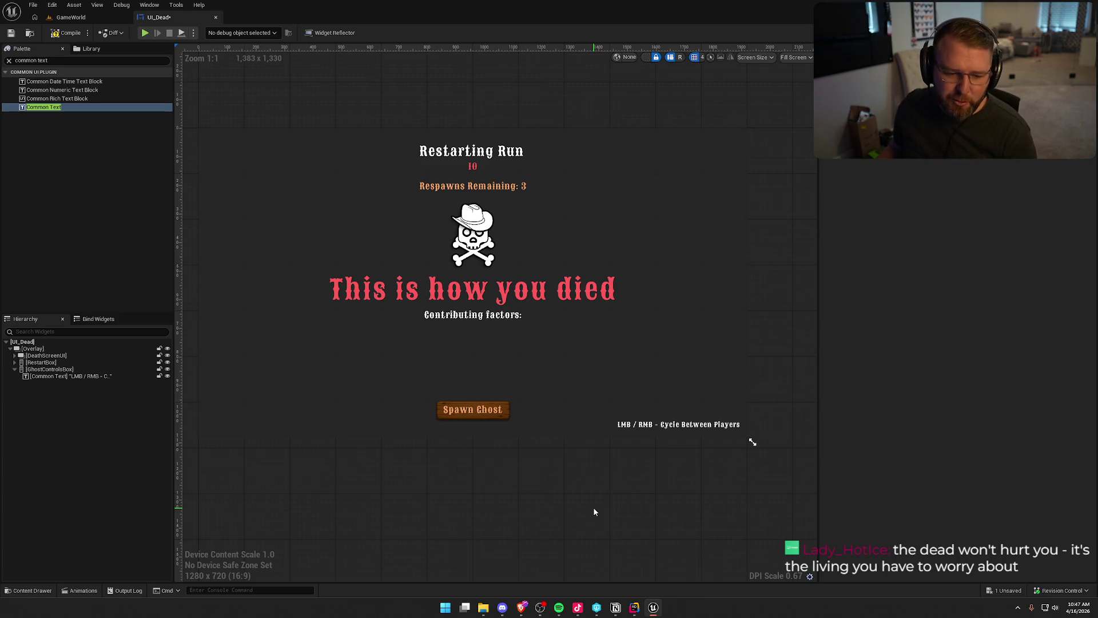
click(668, 426)
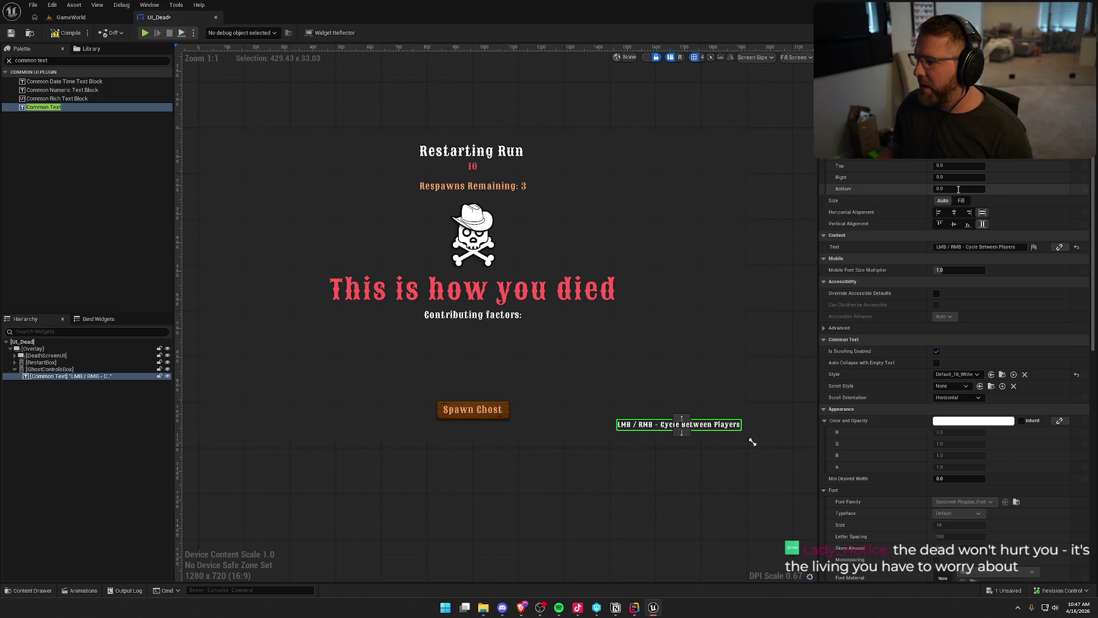
Step: Replace the GhostControlsBox container with its text child and rename it GhostButtonText
key(Up)
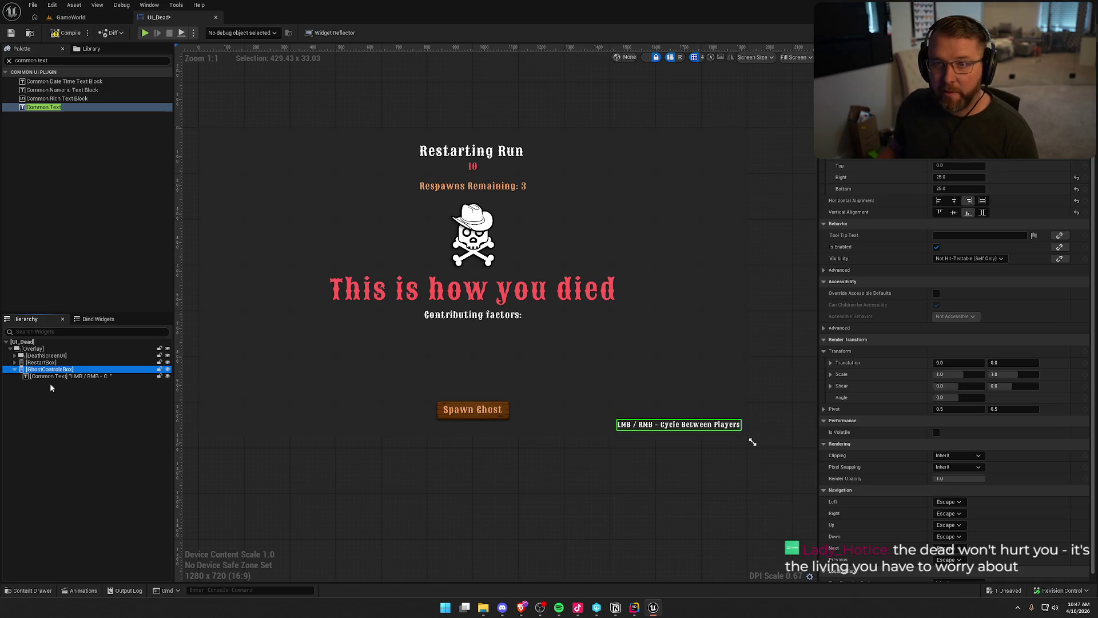
right_click(46, 371)
mouse_move(86, 461)
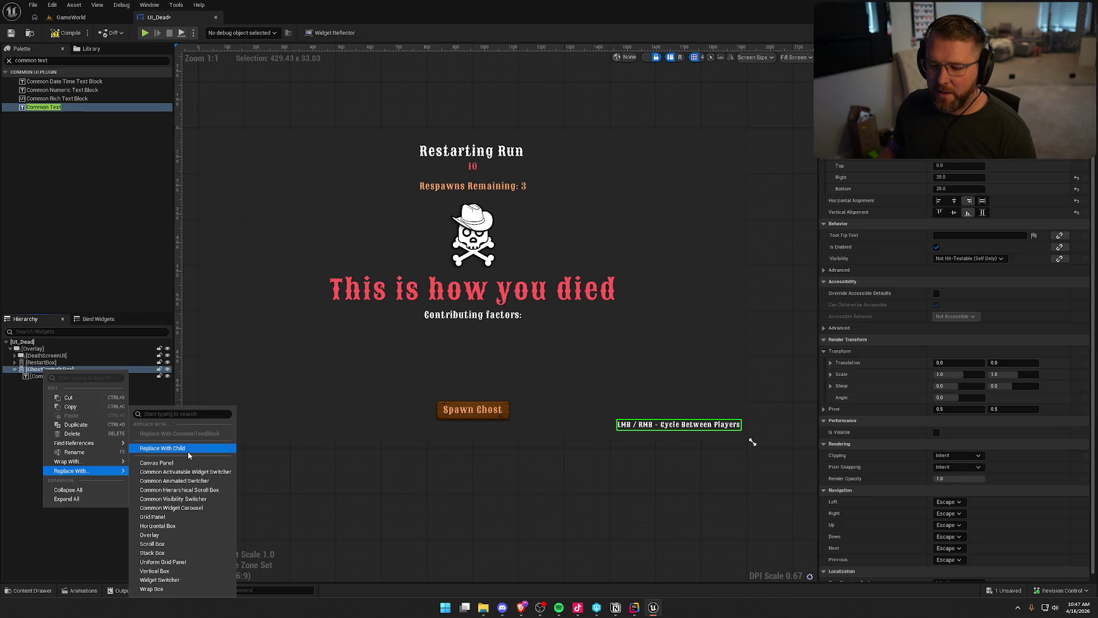
click(172, 455)
click(59, 370)
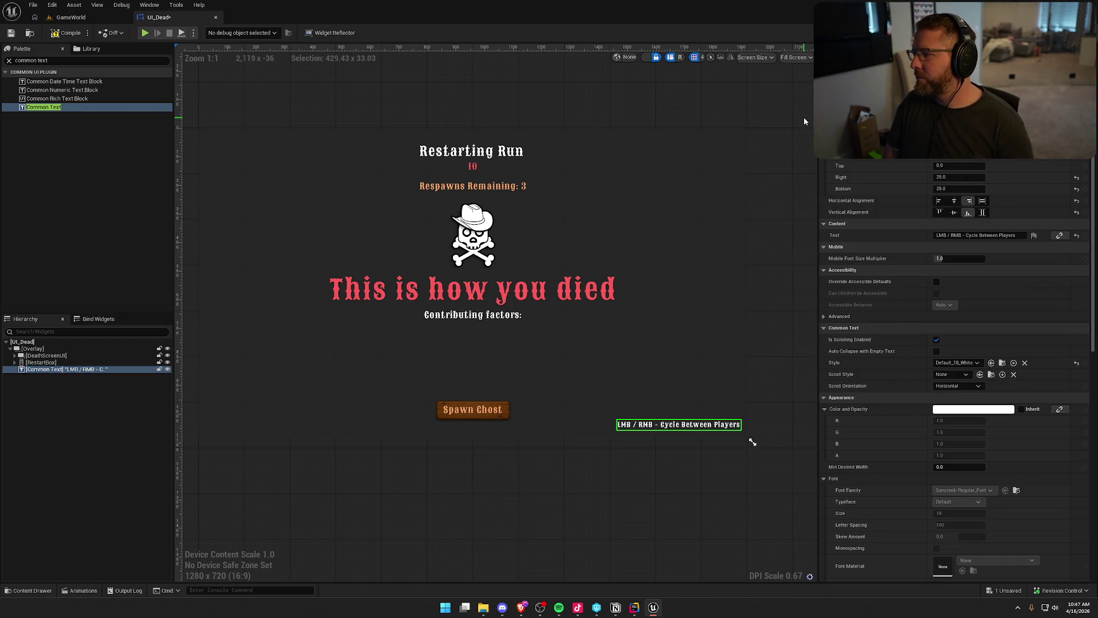
key(Return)
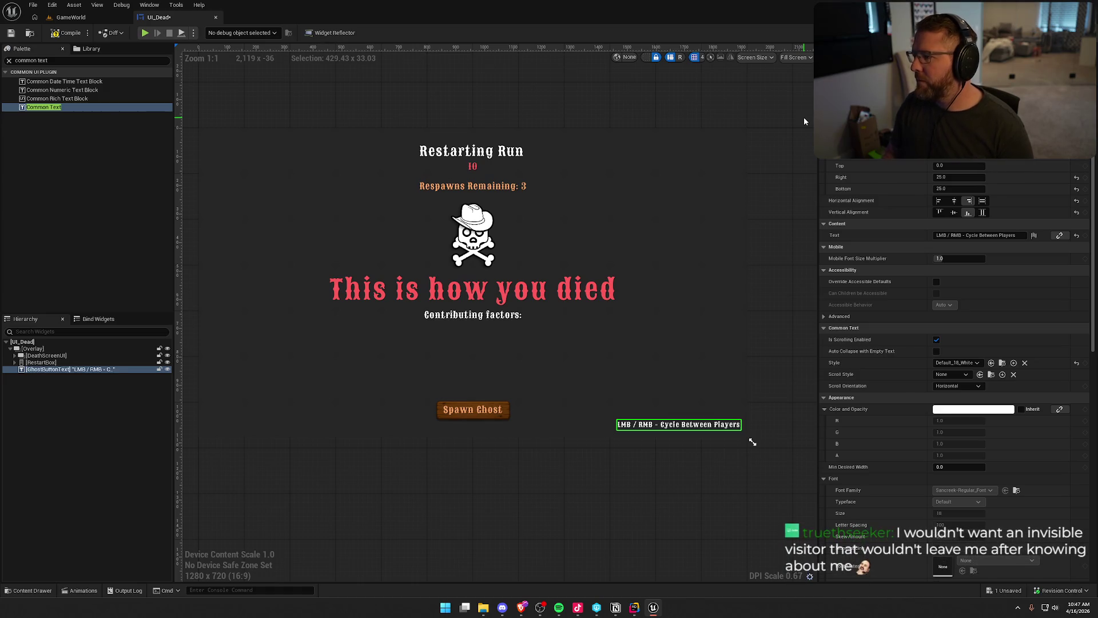
Step: Set GhostButtonText's bottom padding to 75 to offset the hint
click(944, 189)
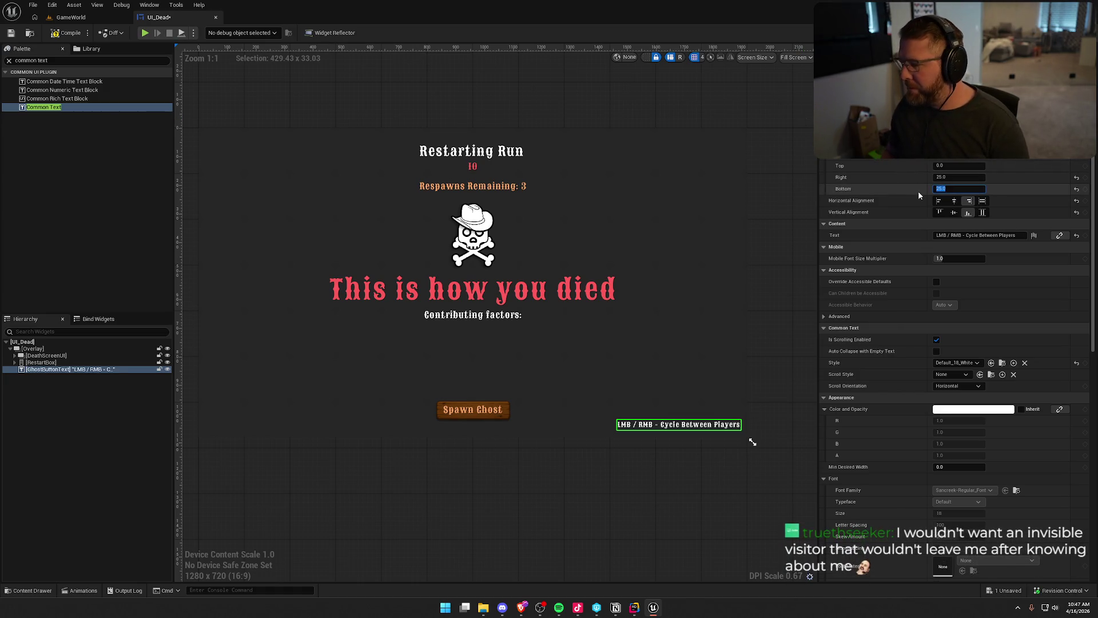
text(50)
key(Return)
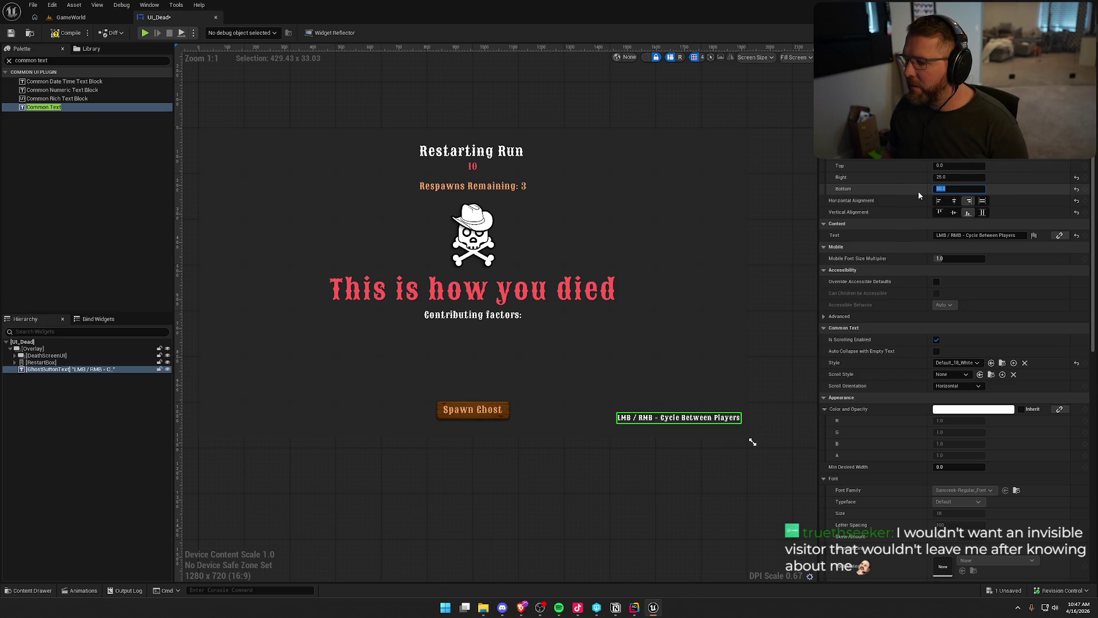
text(75)
key(Return)
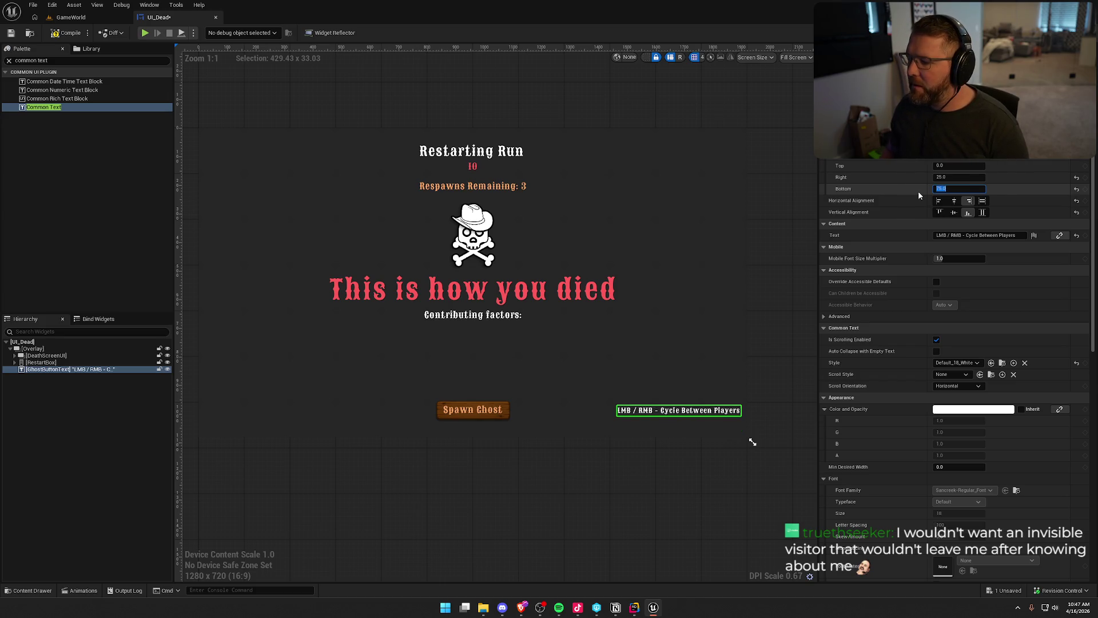
click(736, 500)
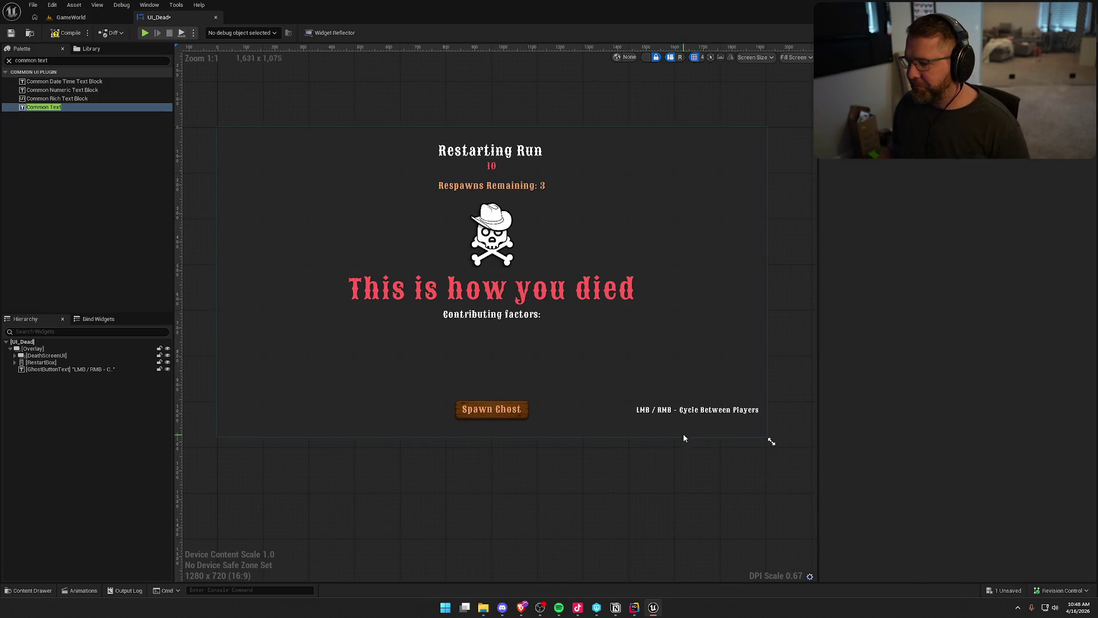
Step: Set the LMB / RMB hint text's render opacity to 0
click(689, 418)
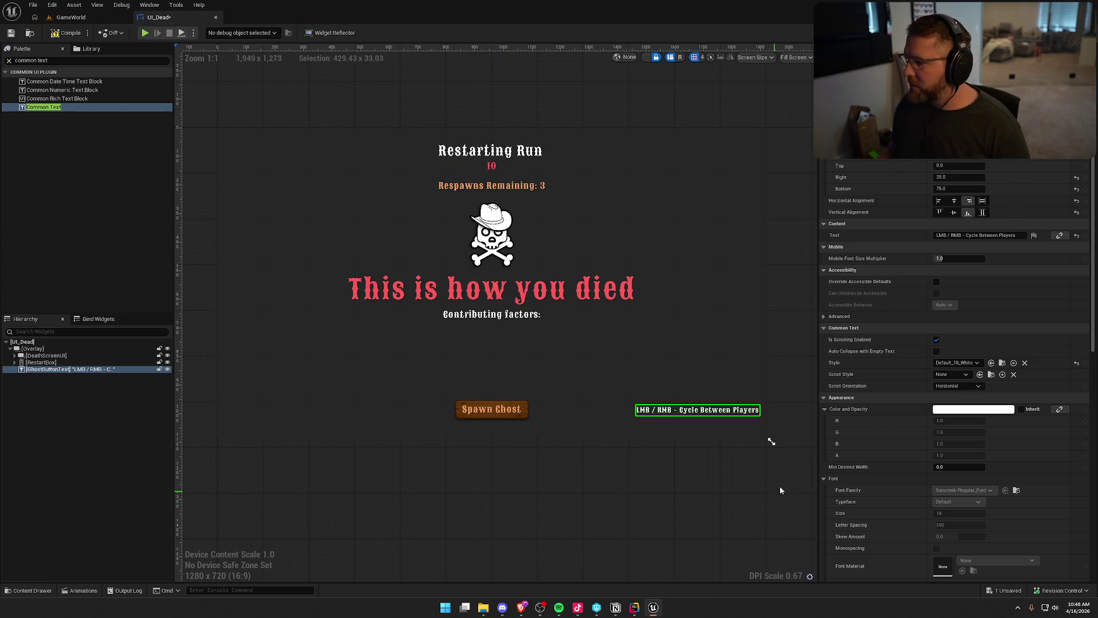
scroll(919, 470, down, 2)
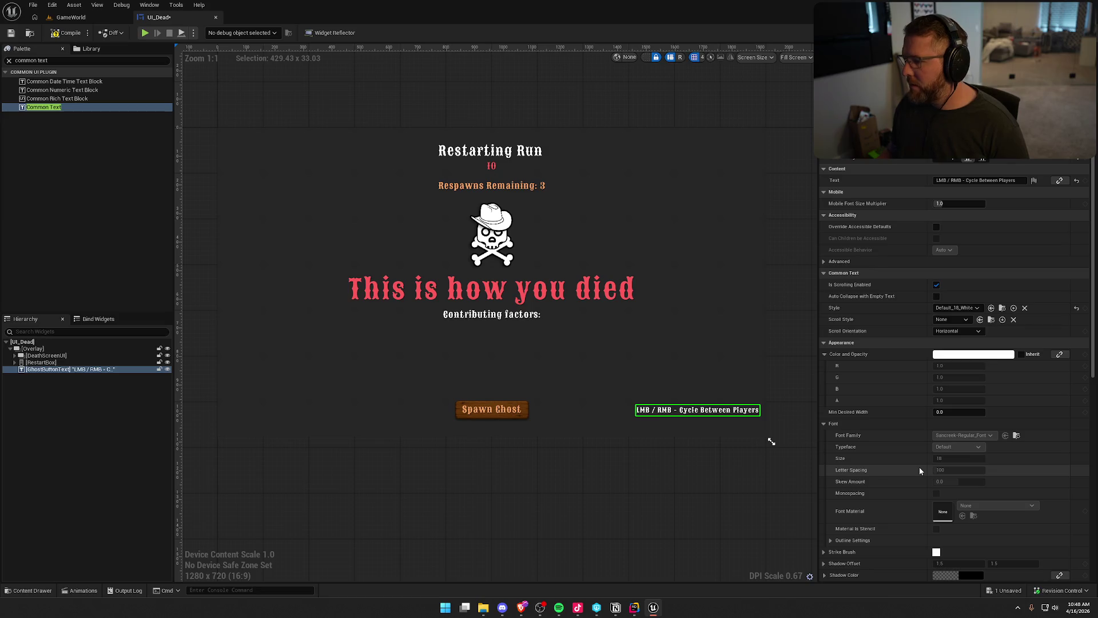
scroll(920, 470, down, 2)
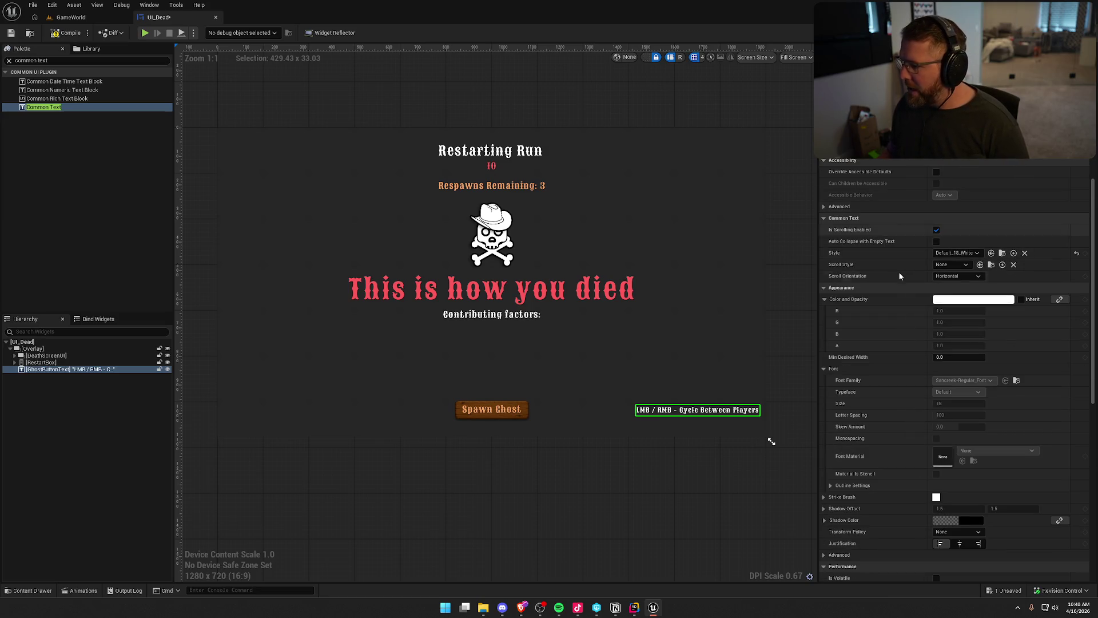
scroll(918, 443, down, 10)
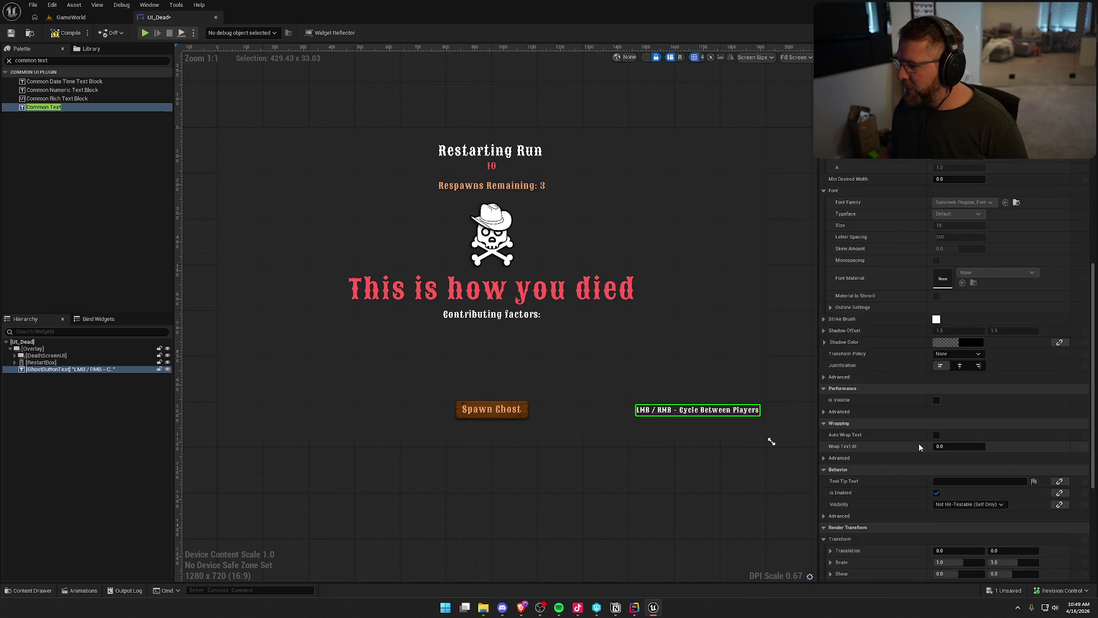
scroll(897, 492, down, 2)
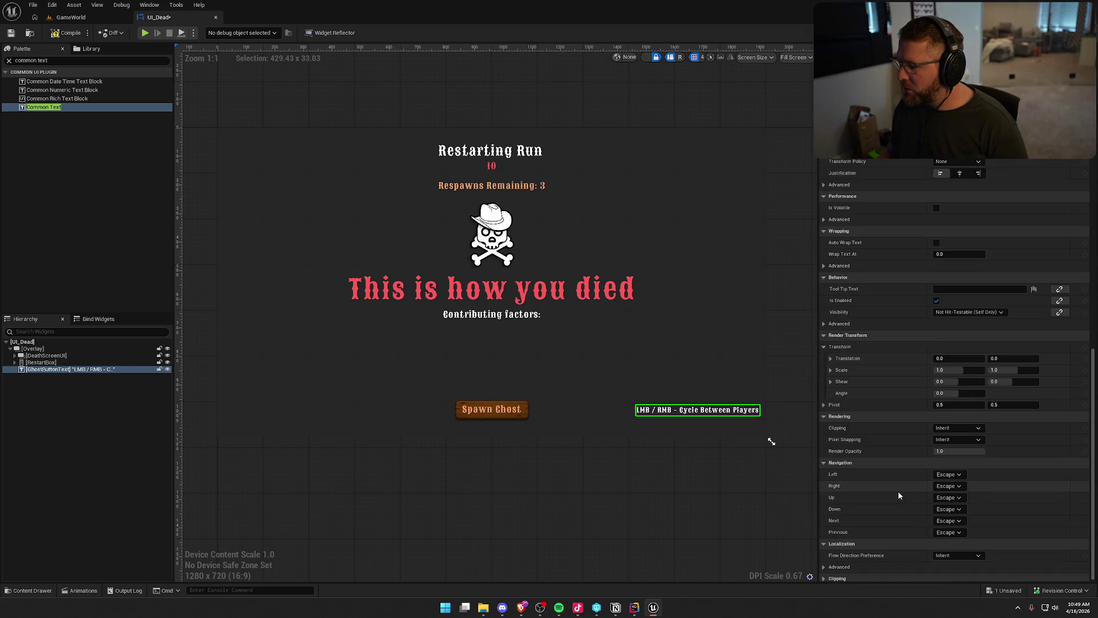
click(956, 454)
text(0)
key(Return)
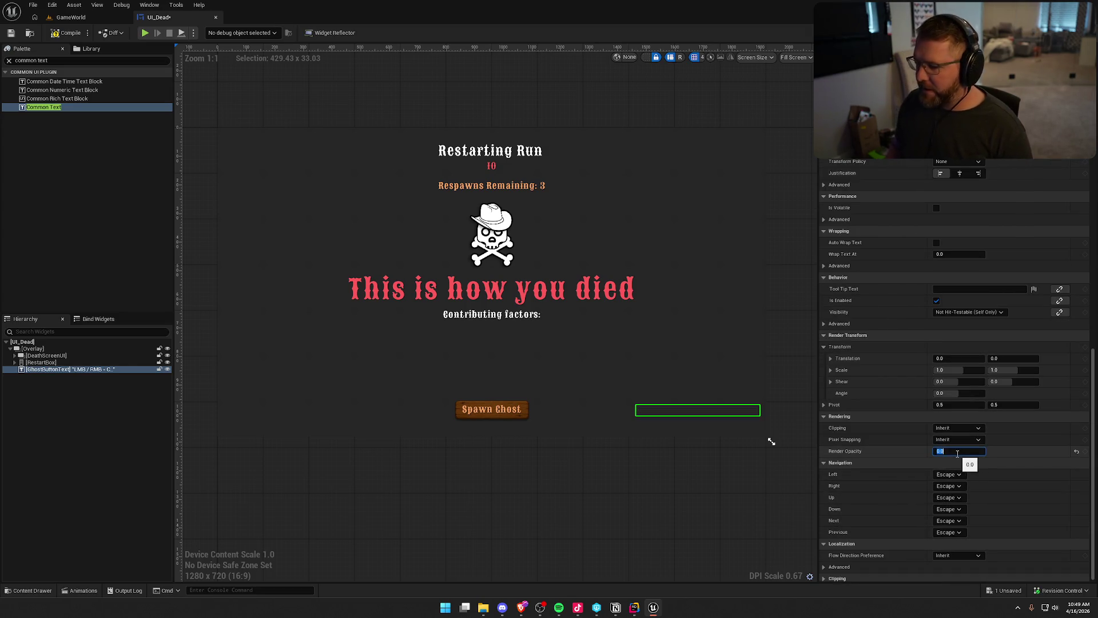
click(499, 503)
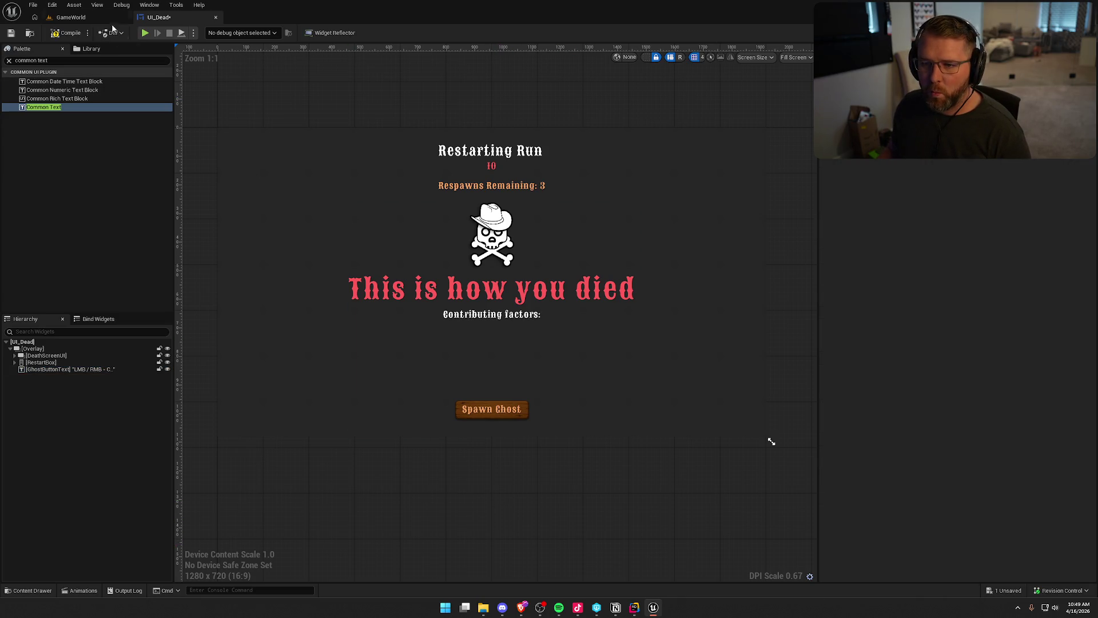
Step: Show the Animations panel below the canvas and select the ExitUI animation
click(150, 4)
click(177, 70)
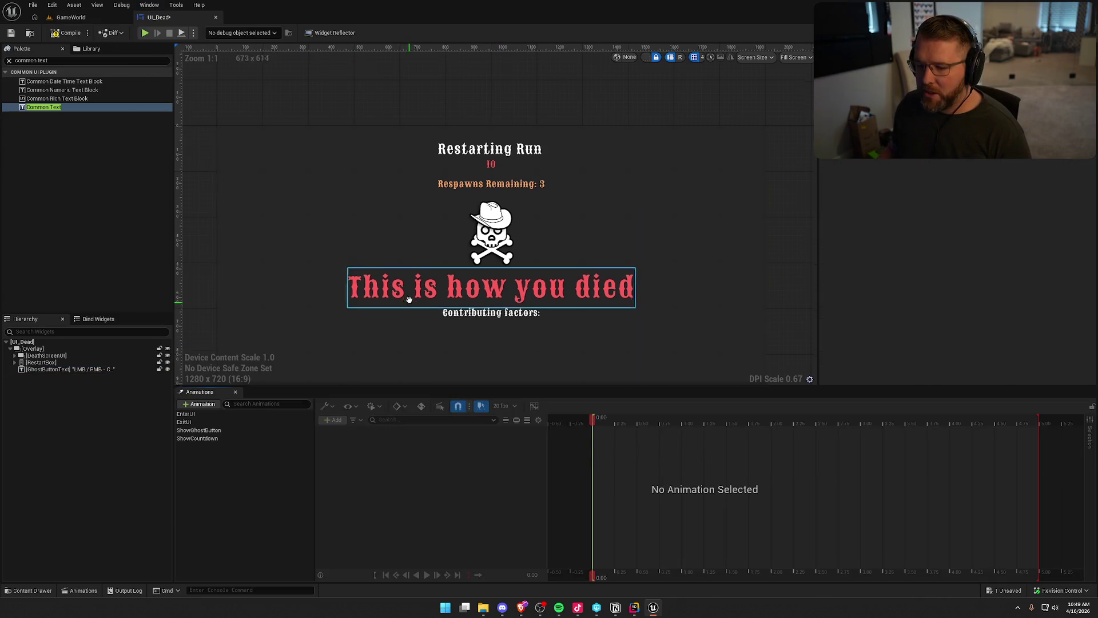
drag(421, 347, 421, 225)
scroll(421, 224, down, 2)
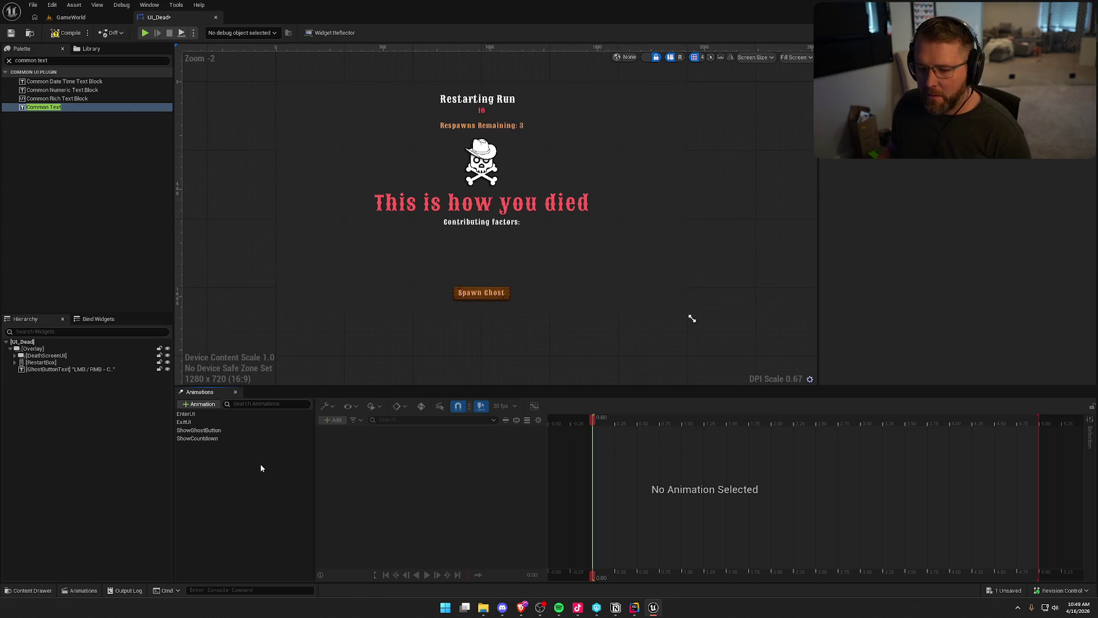
click(191, 422)
Step: Add a GhostButtonText Render Opacity track to the ExitUI animation
click(427, 575)
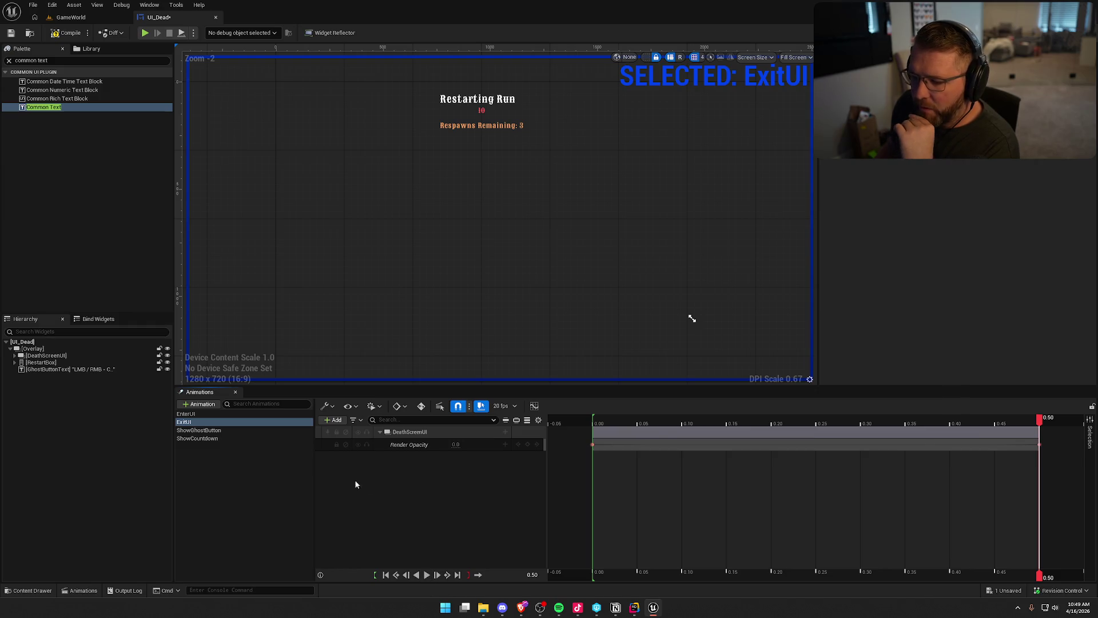
click(63, 369)
click(334, 420)
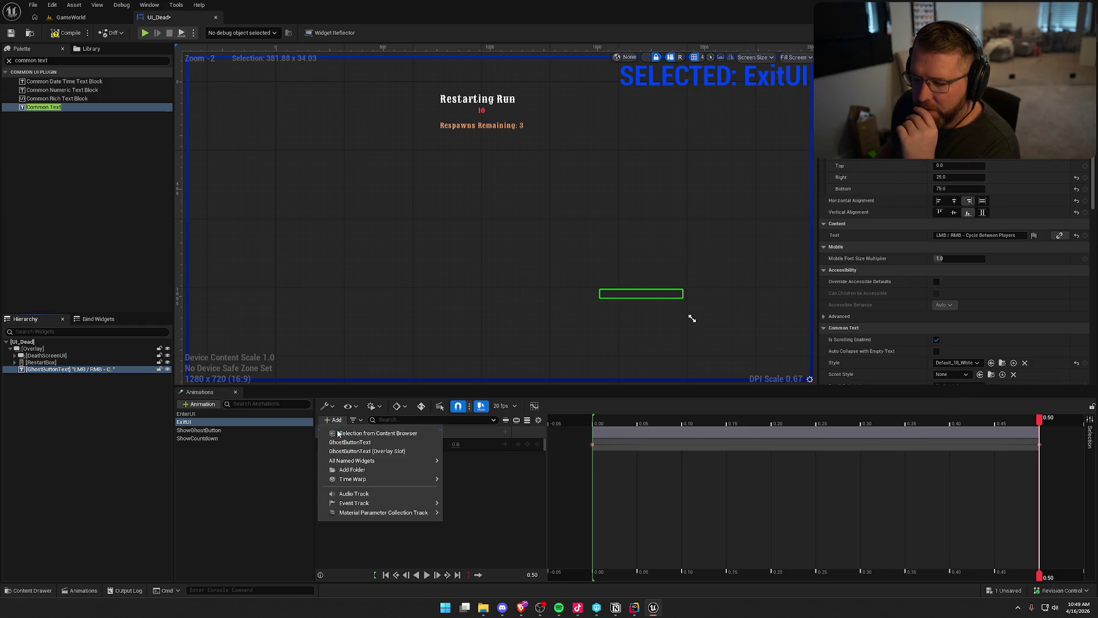
click(355, 436)
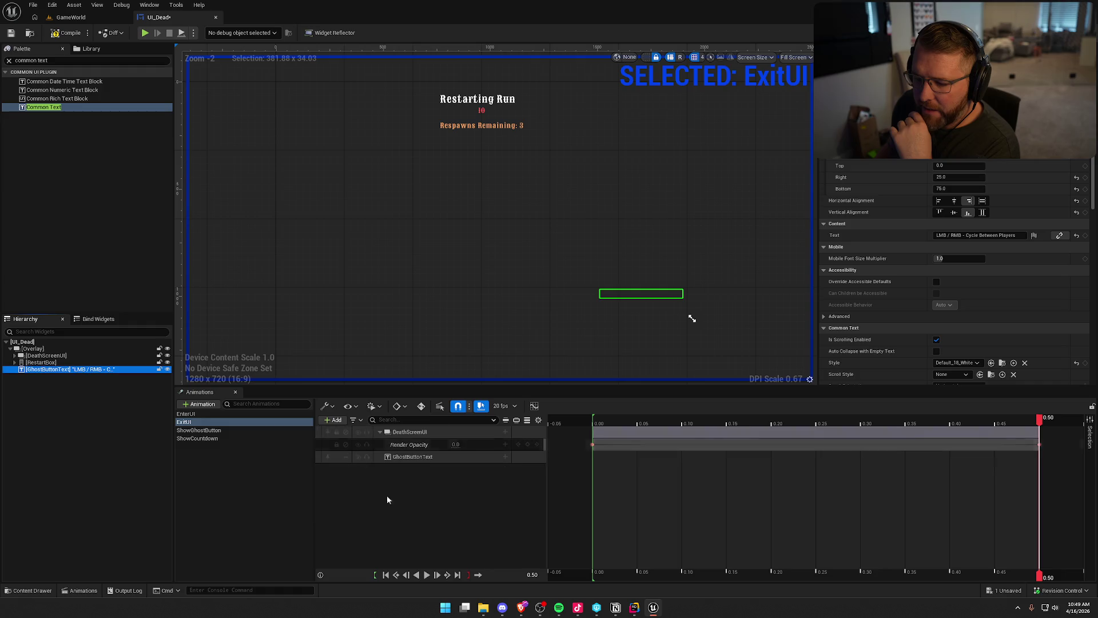
click(505, 456)
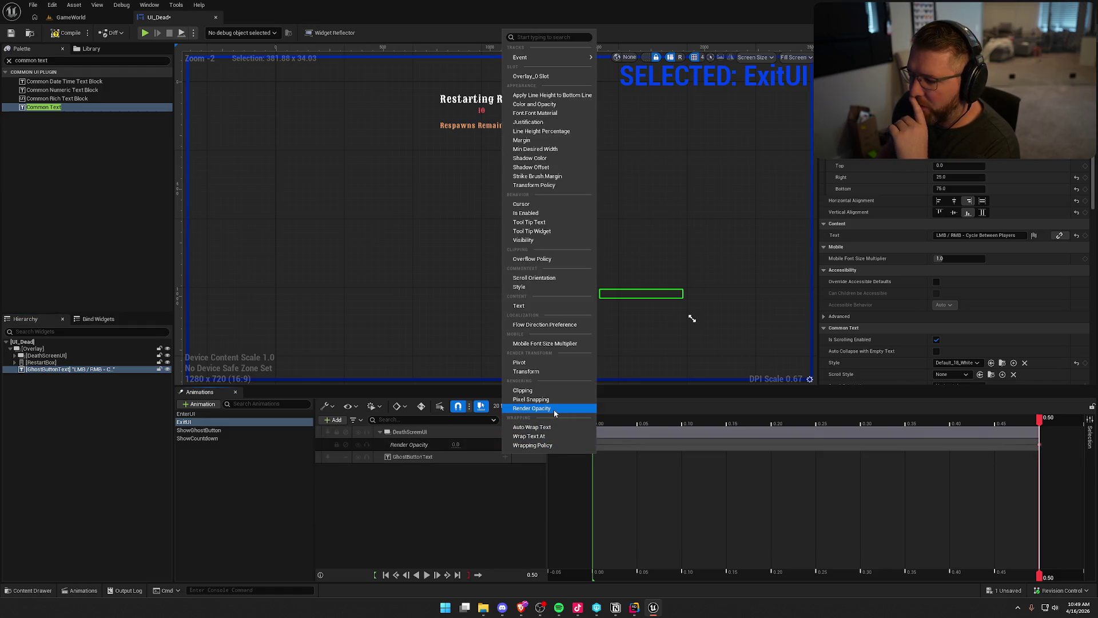
click(553, 408)
Step: Key the hint's opacity at 0 for 0.00 and 0.35, and 1.0 at 0.50
click(427, 575)
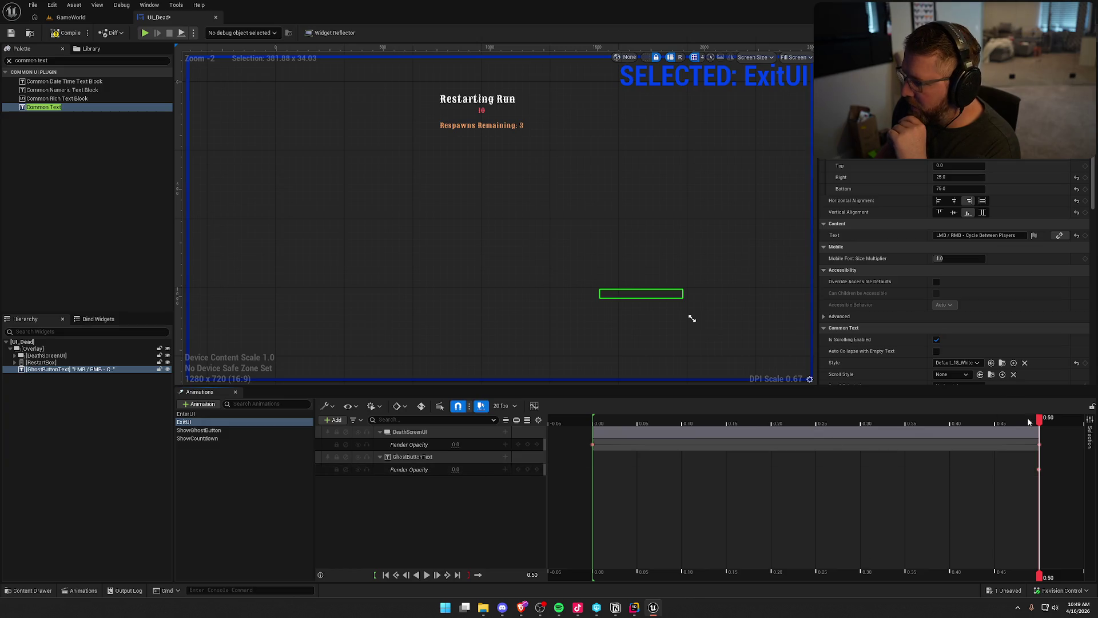
mouse_move(998, 432)
mouse_down()
mouse_move(877, 430)
mouse_move(913, 425)
mouse_up()
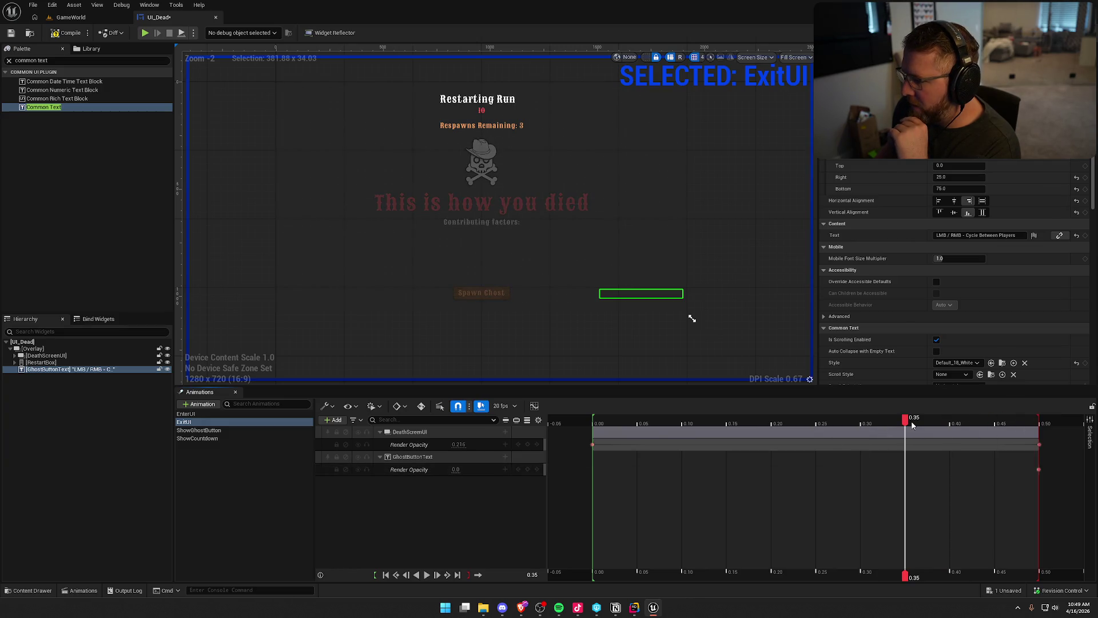
click(527, 469)
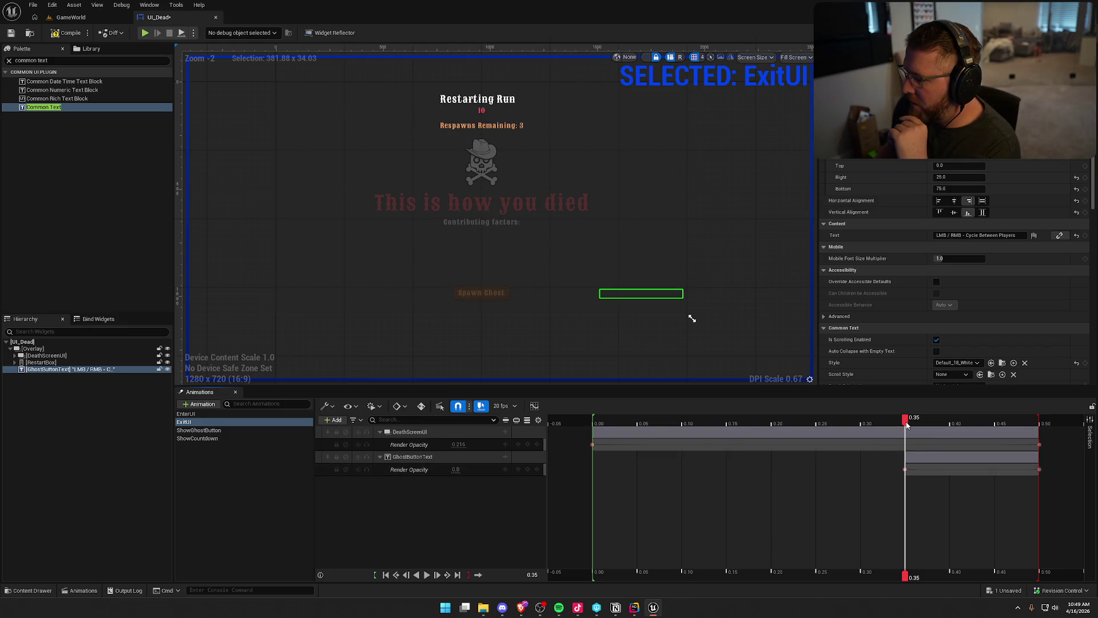
drag(911, 424, 1039, 424)
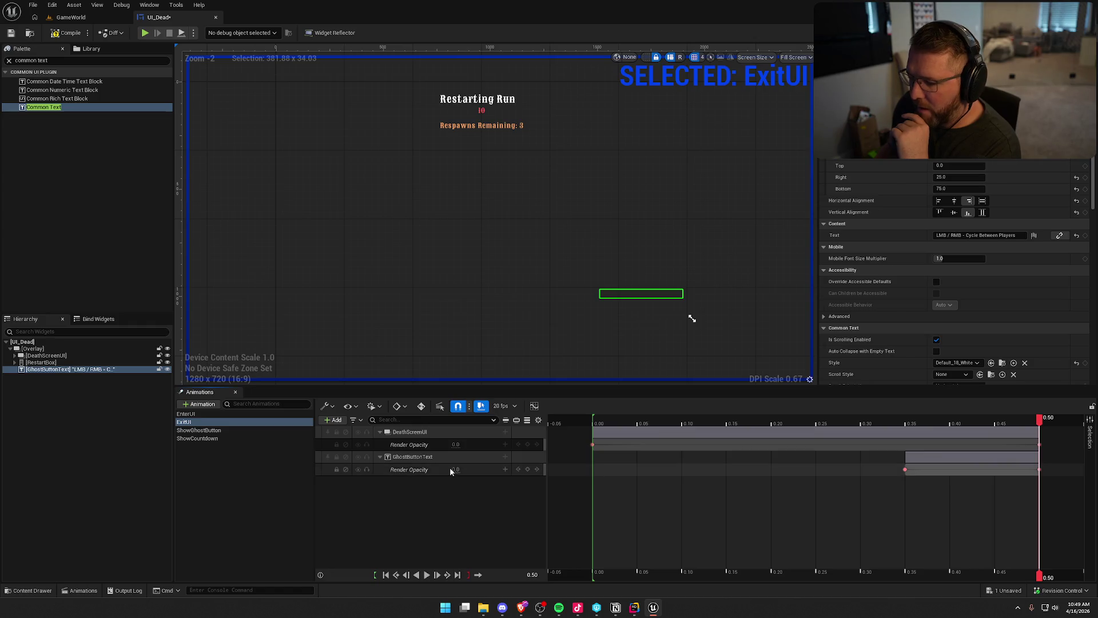
text(1)
key(Return)
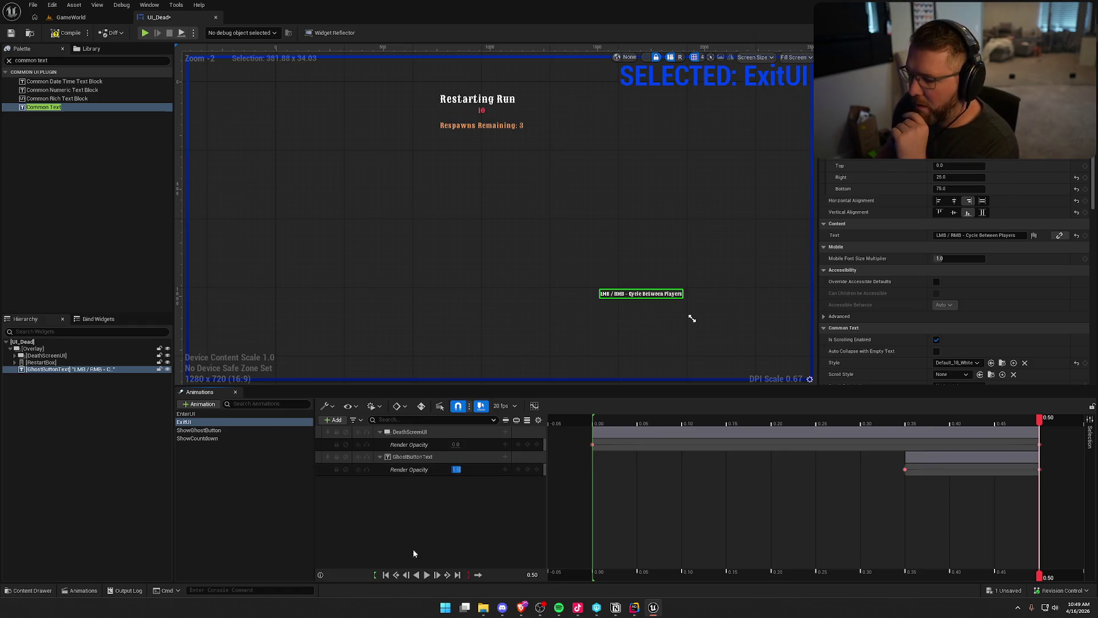
click(426, 576)
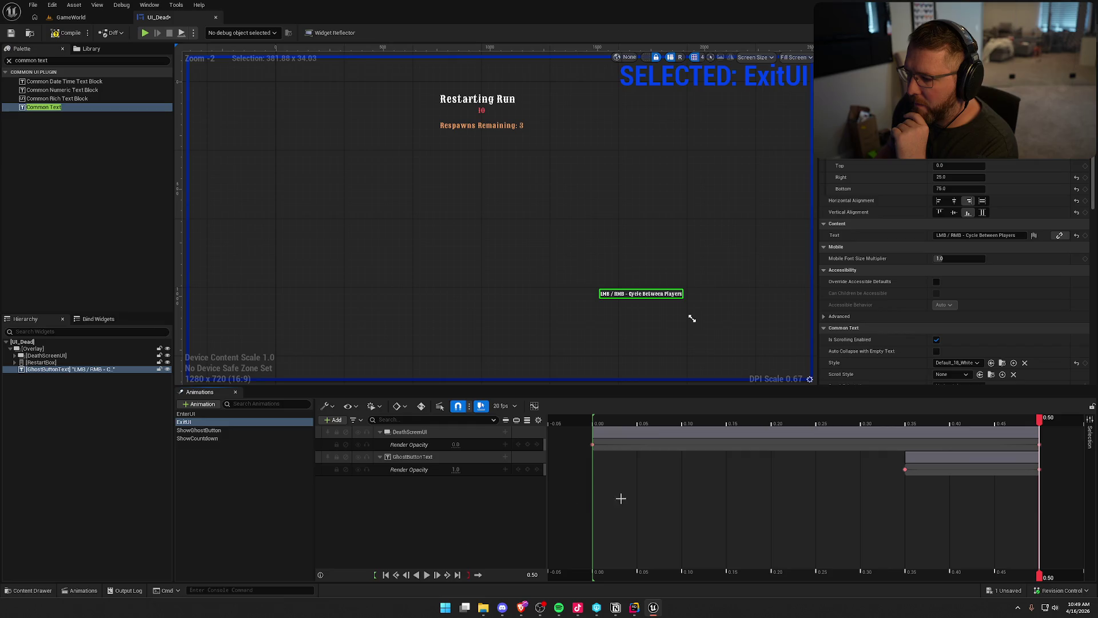
click(417, 575)
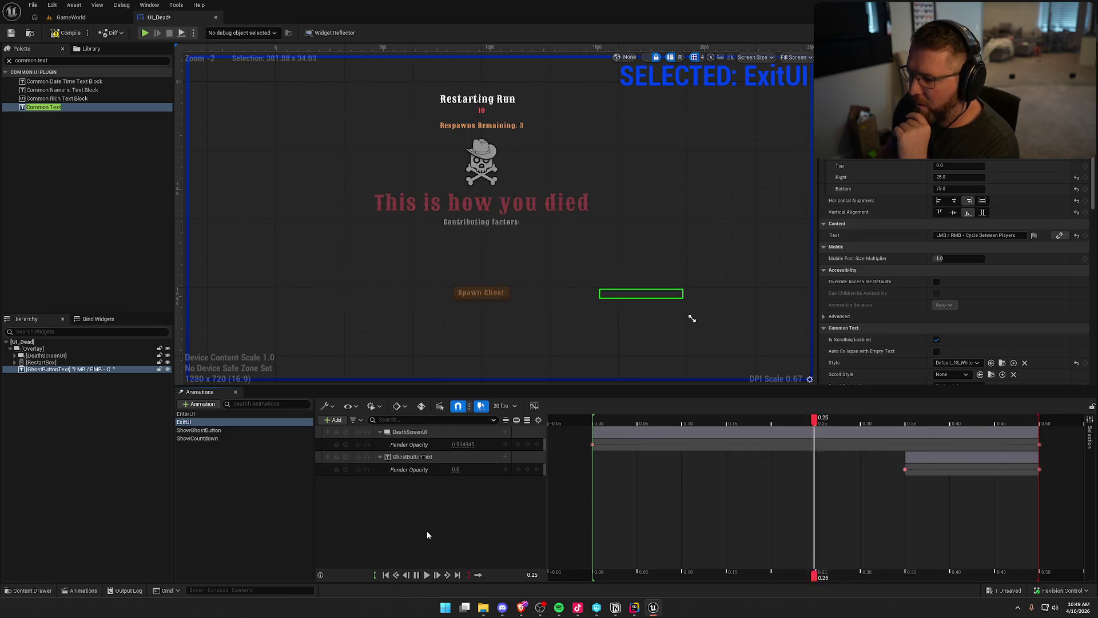
click(527, 469)
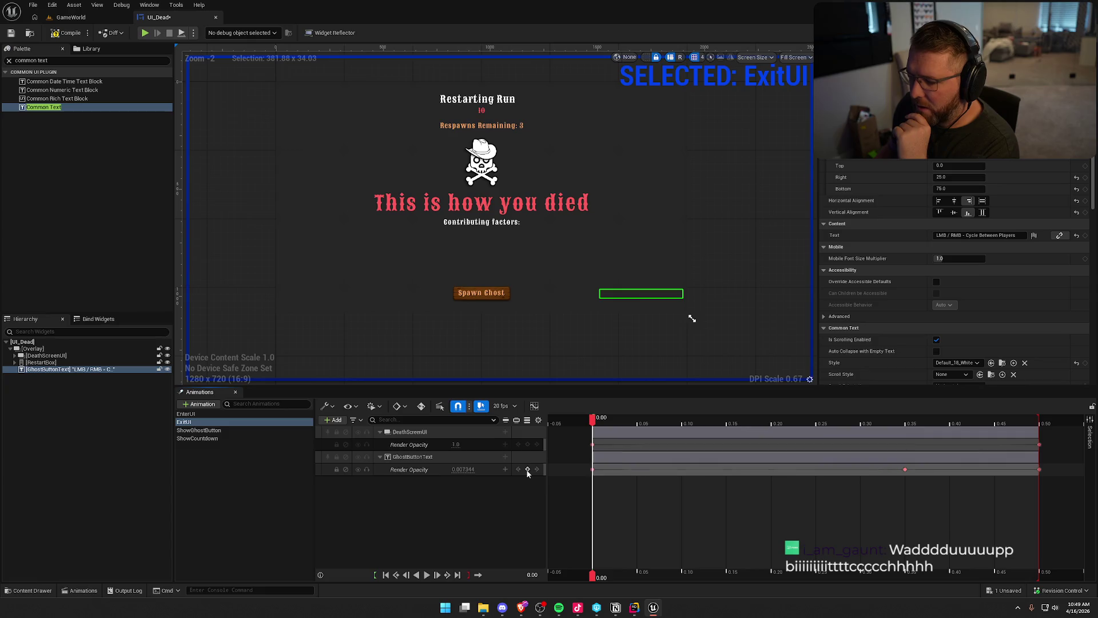
click(427, 576)
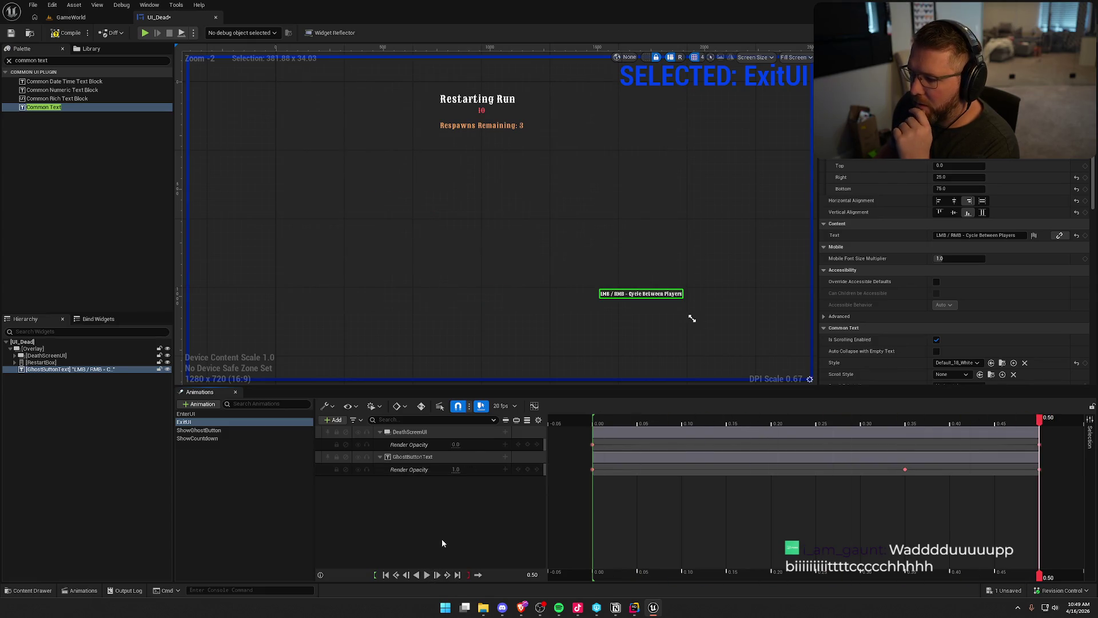
click(163, 522)
click(219, 475)
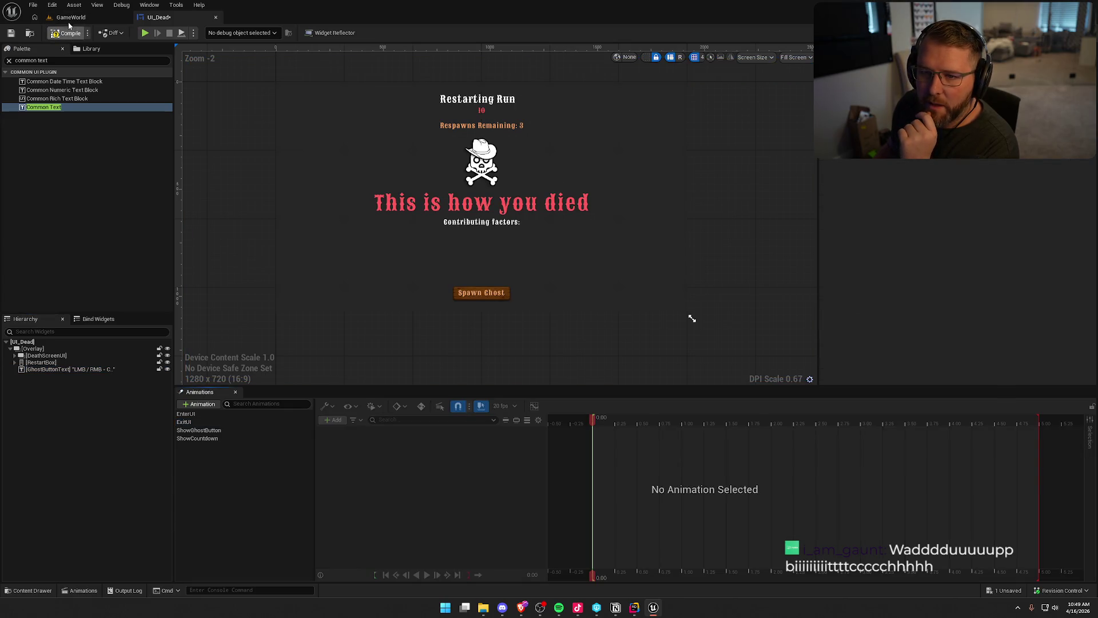
Step: Compile and check out the UI_Dead widget, then return to the GameWorld level
click(68, 33)
click(564, 400)
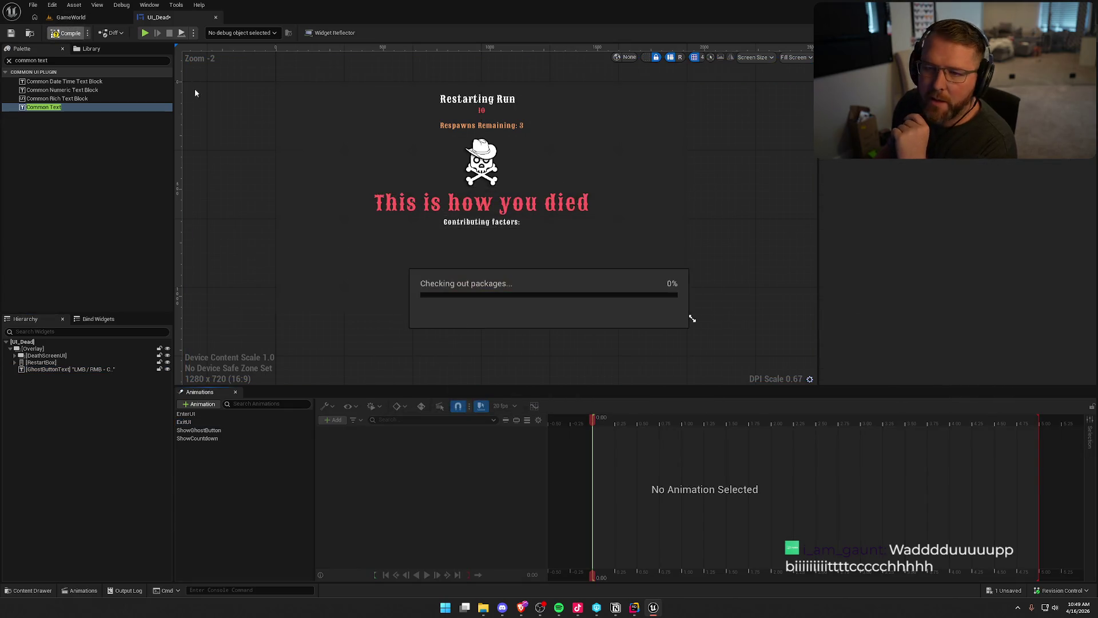
click(71, 17)
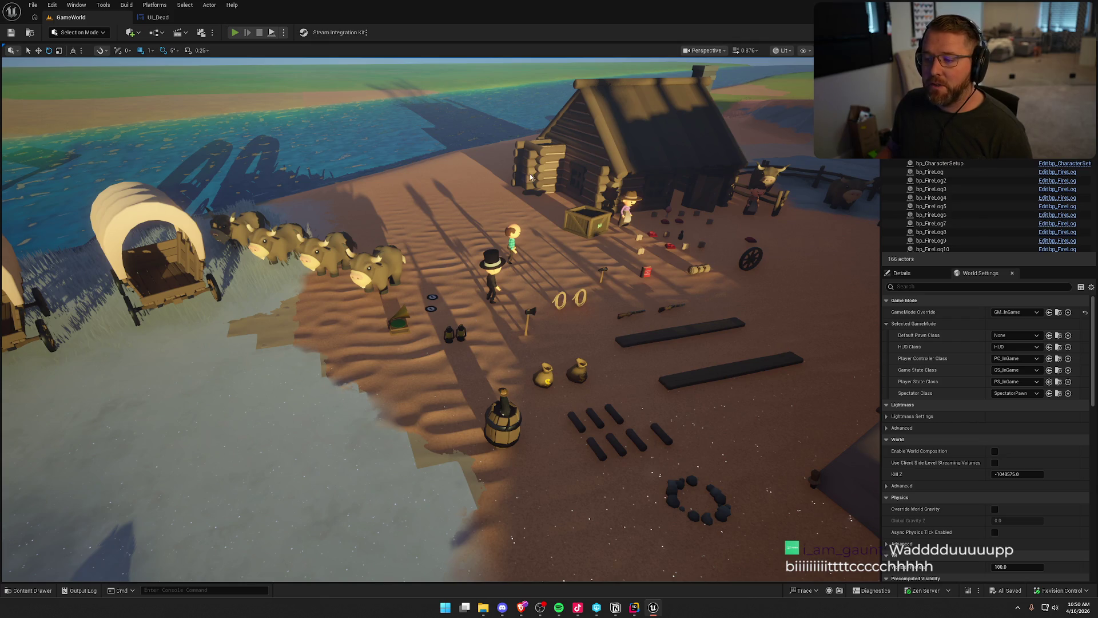
Step: Play in editor and walk the character into the water until it drowns
key(alt+p)
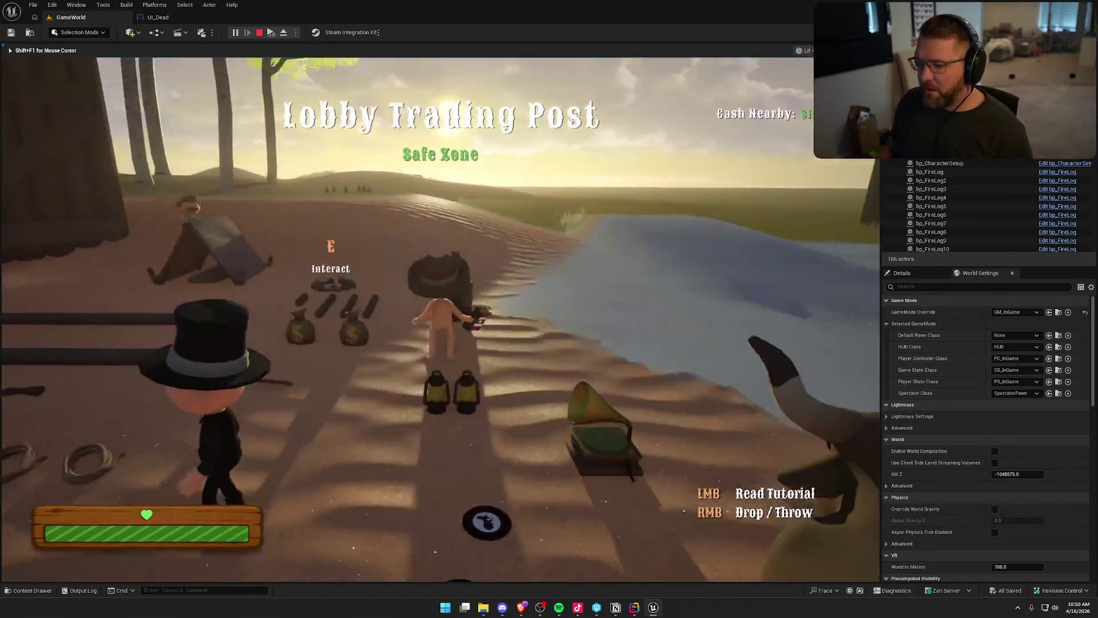
key(shift+w)
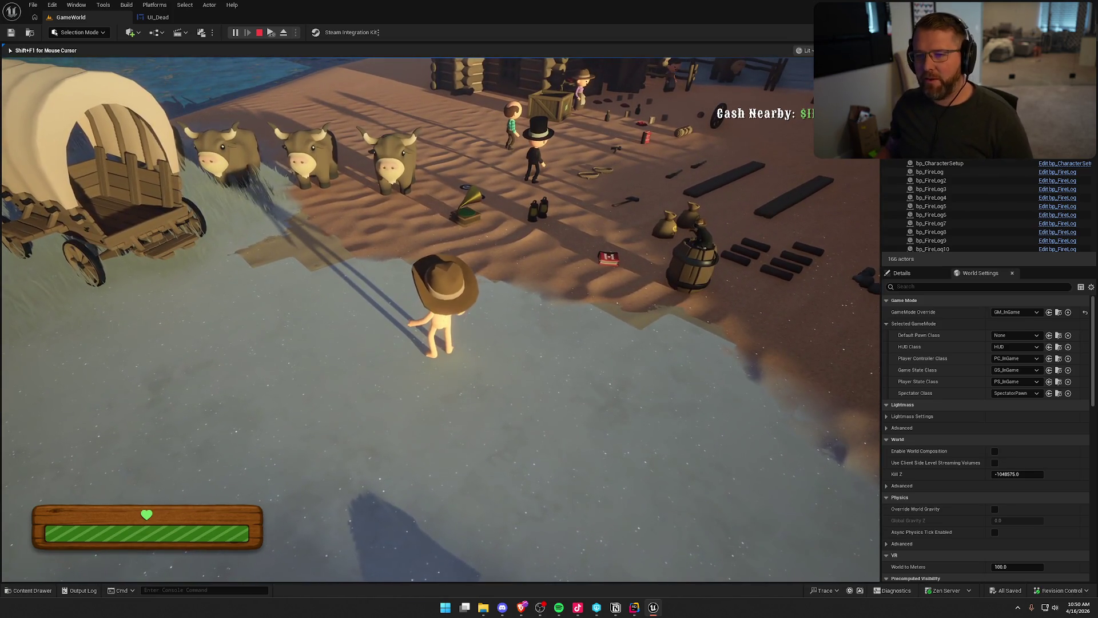
key(super)
key(super)
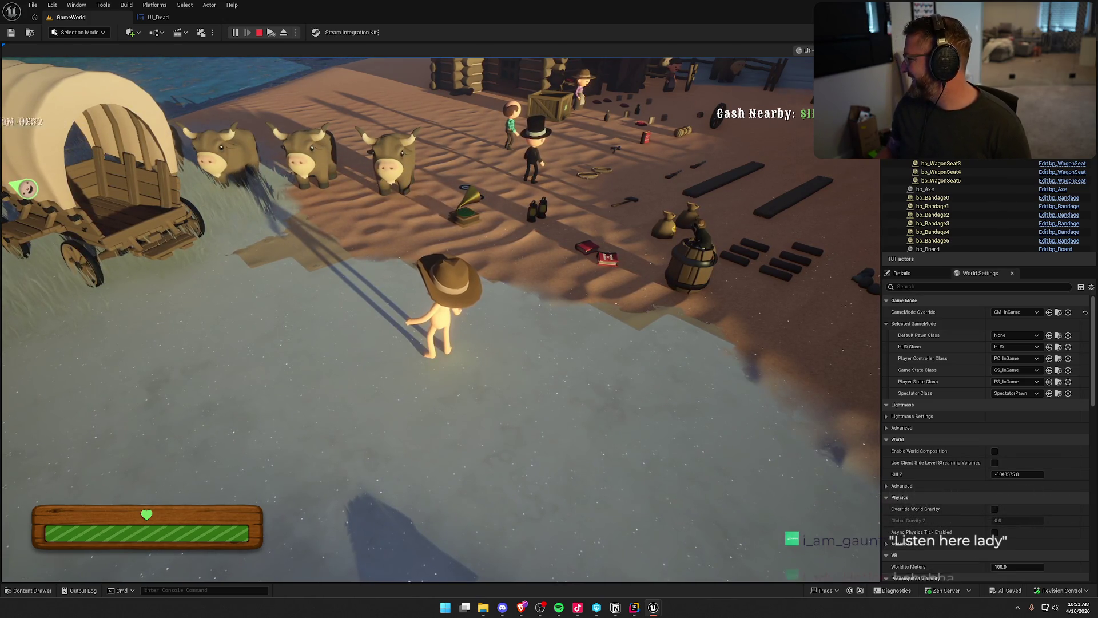
key(super)
key(Escape)
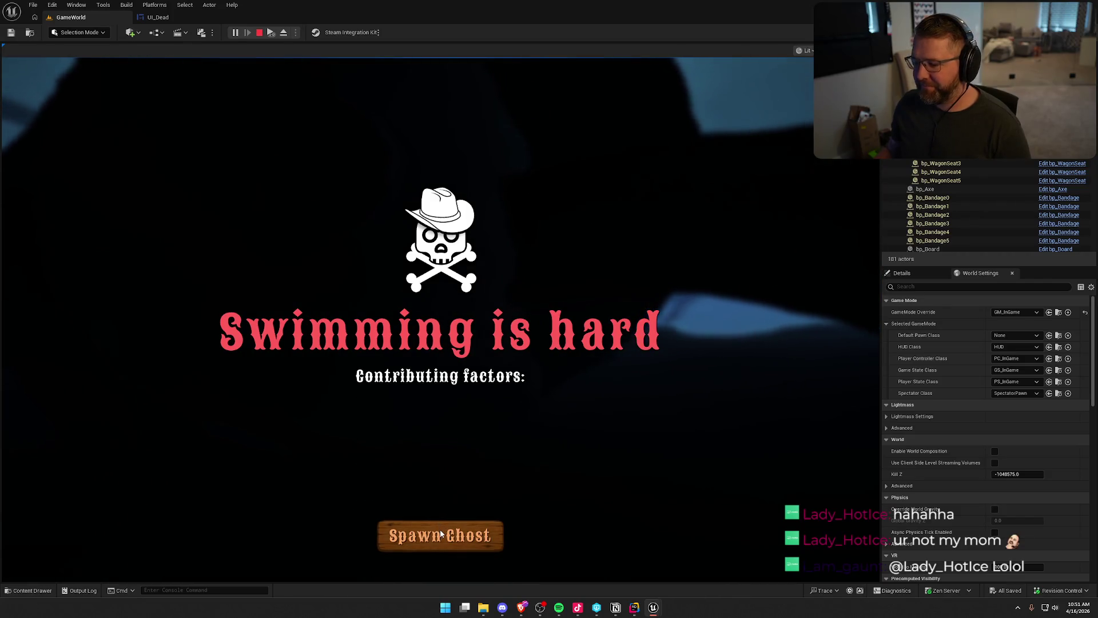
Step: Spawn a ghost, fly it past the wagons and other players, then stop the play session
click(440, 532)
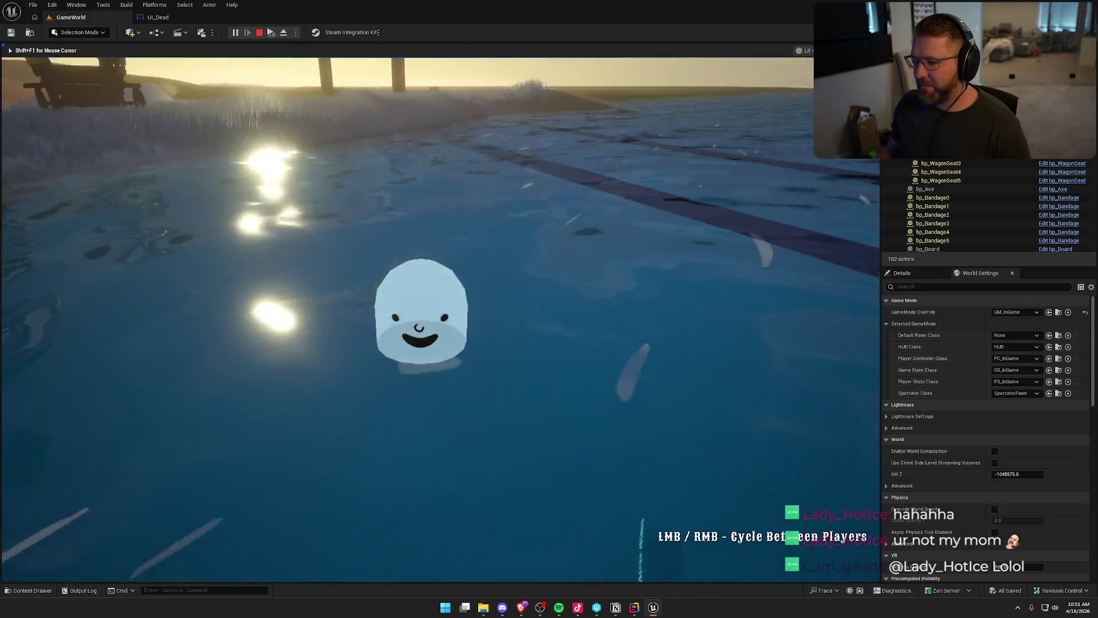
key(w)
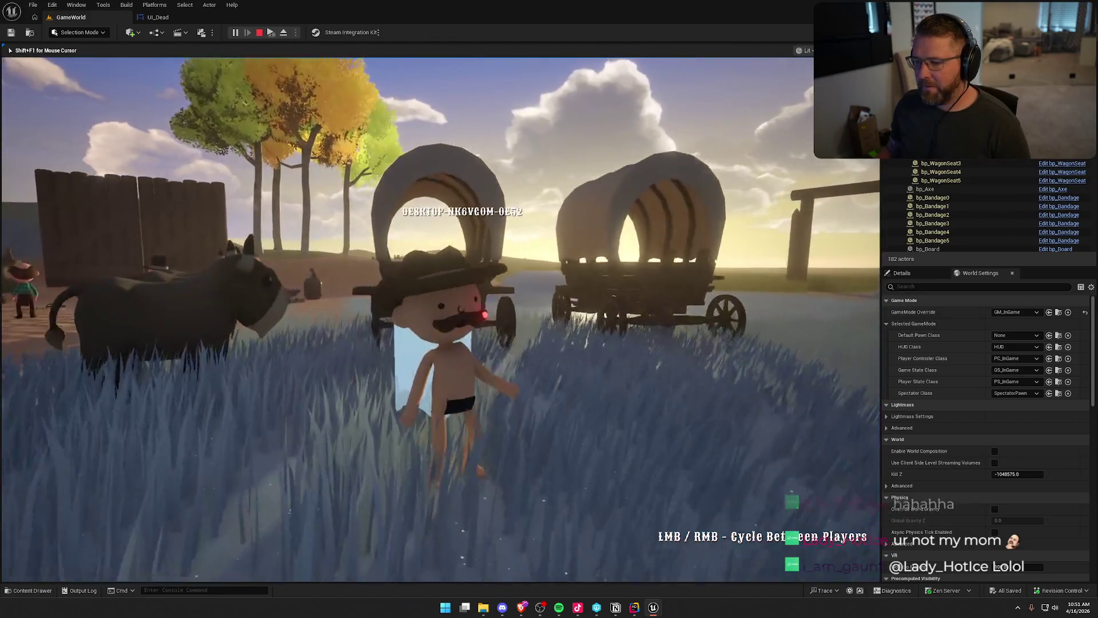
key(w)
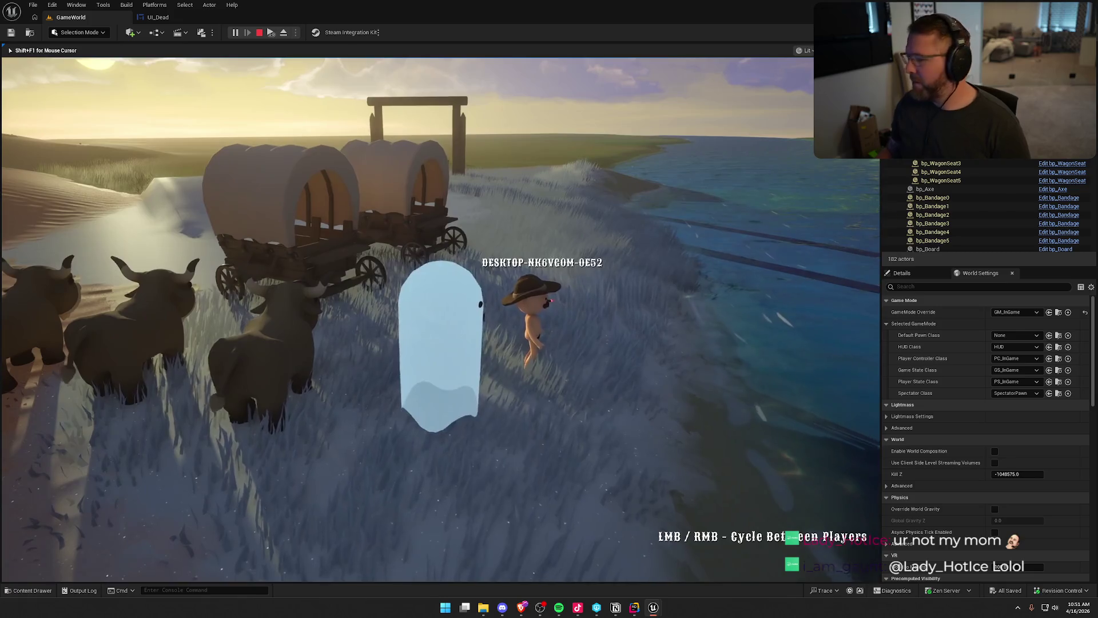
key(w)
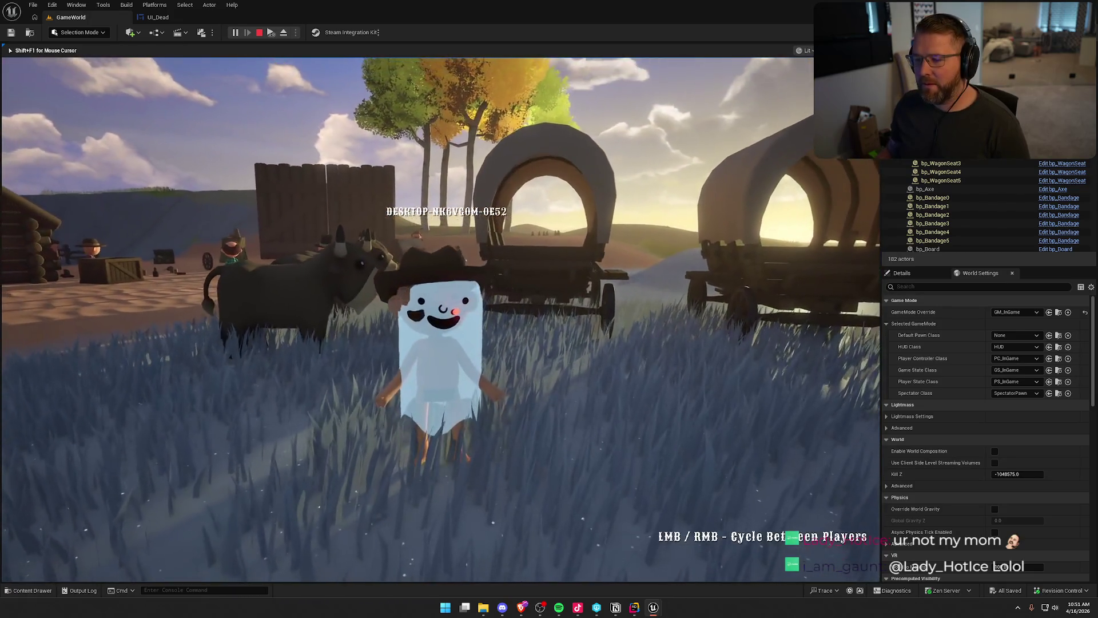
key(w)
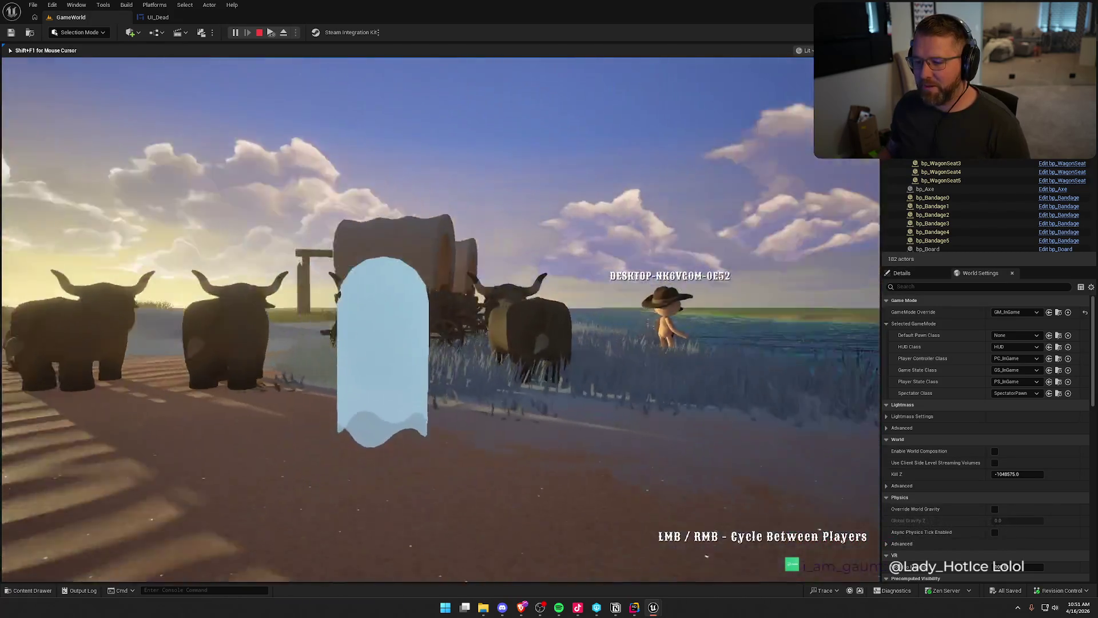
key(w)
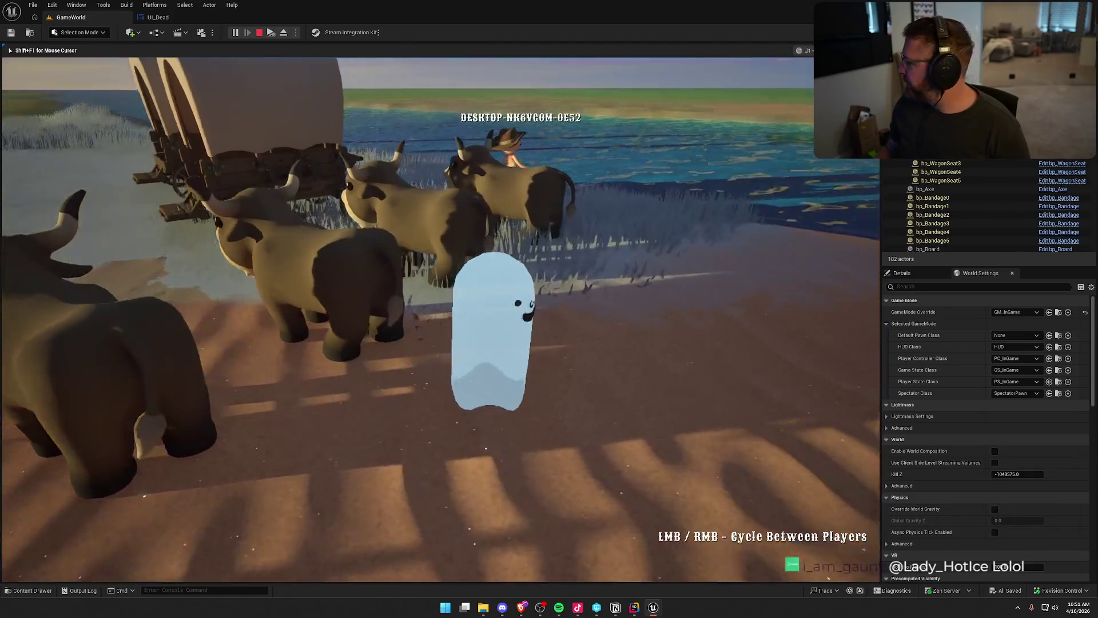
key(w)
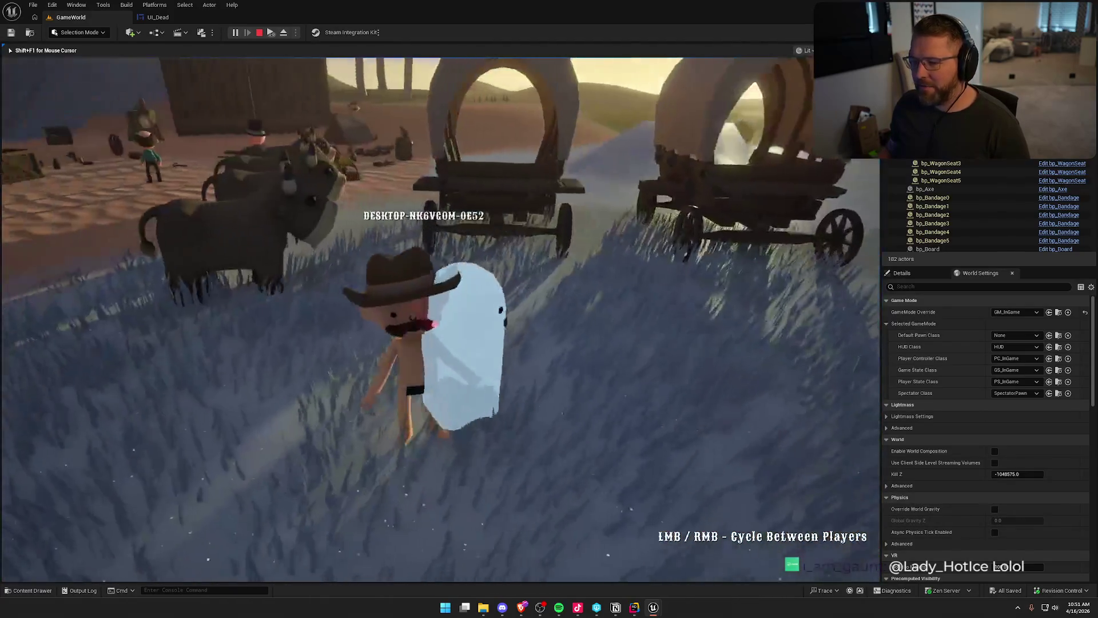
key(w)
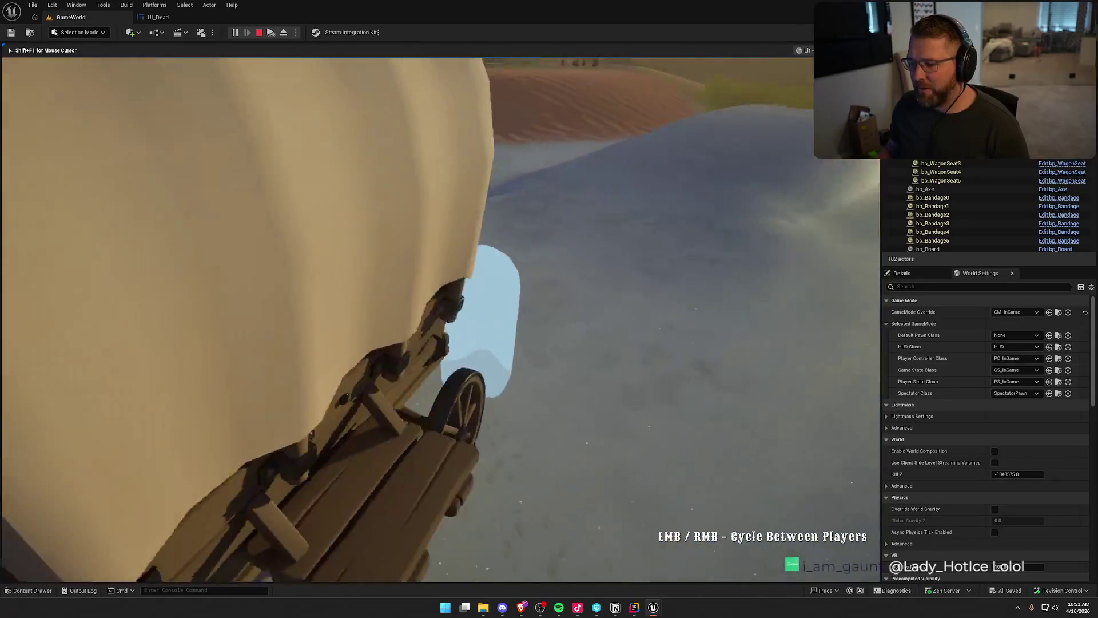
key(s)
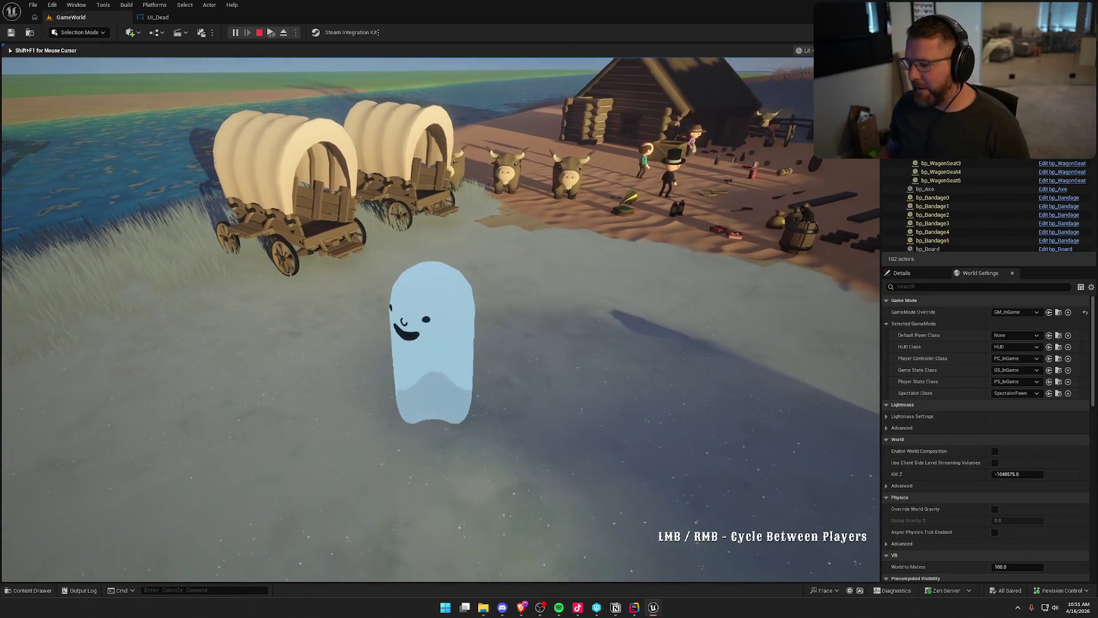
key(Escape)
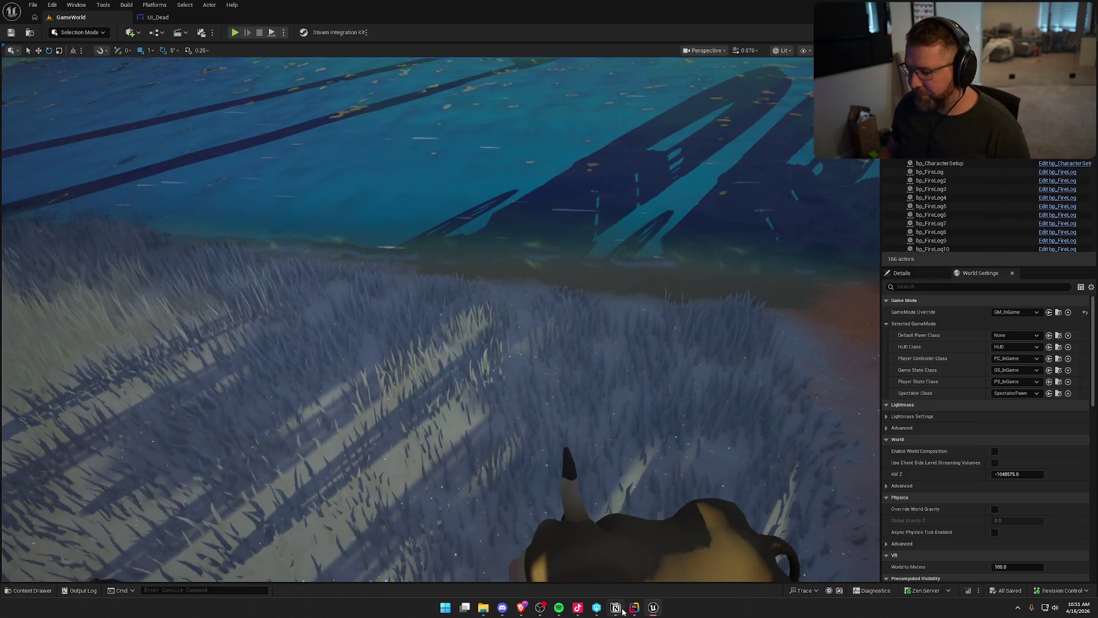
Step: Move the 'Add UI for ghost' card from In progress to the top of Needs Testing
click(616, 608)
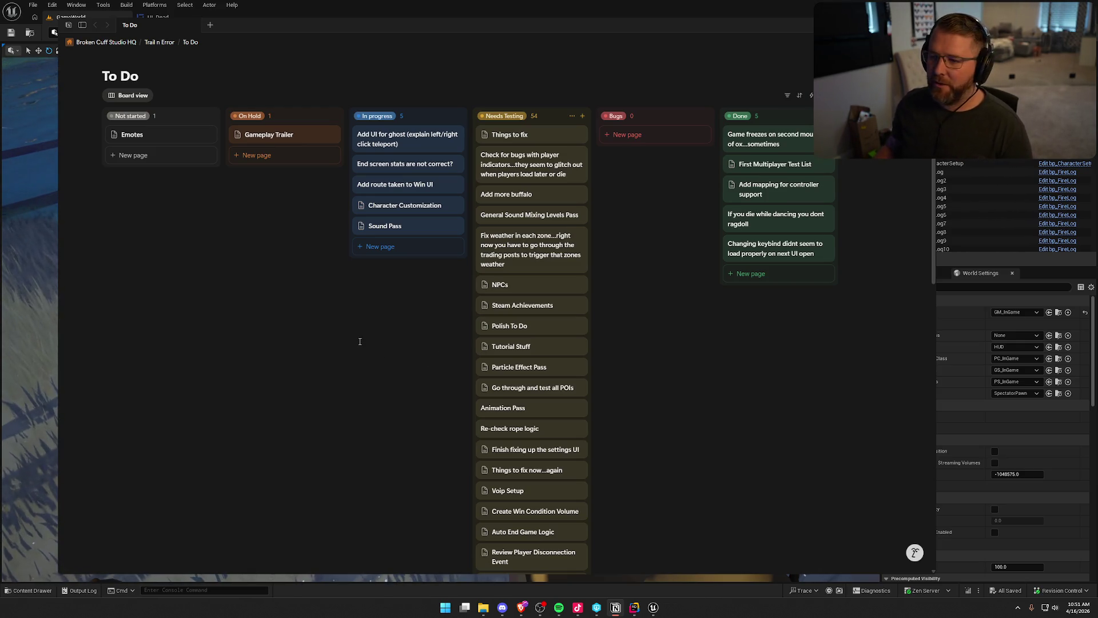
click(441, 139)
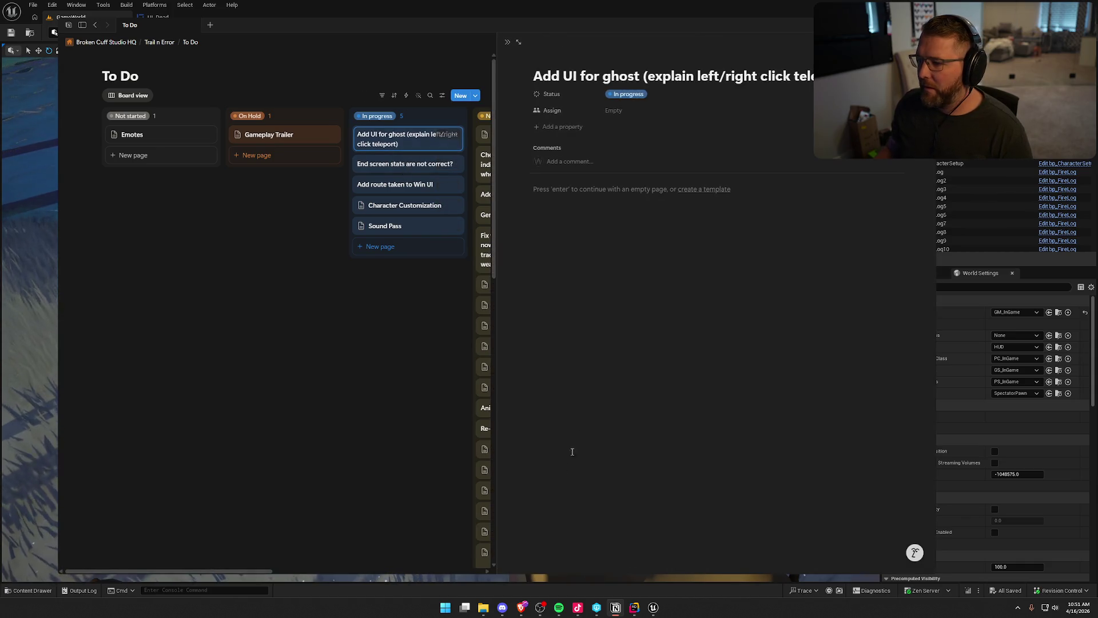
mouse_move(412, 135)
mouse_down()
mouse_move(559, 115)
mouse_move(532, 131)
mouse_up()
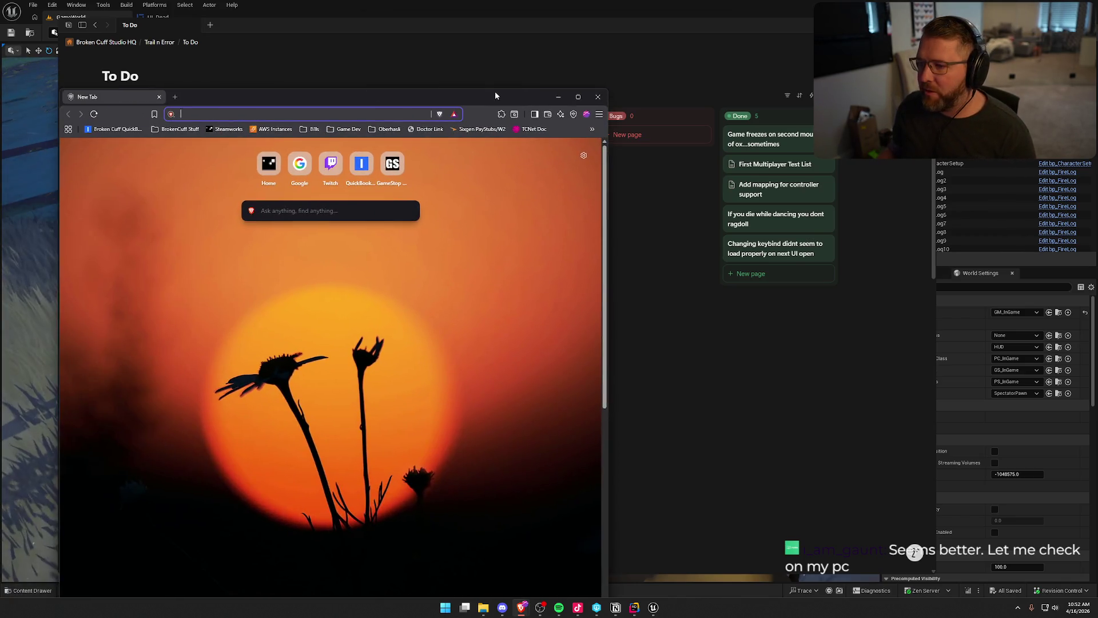
double_click(496, 91)
Step: Load chatgpt.com in Brave, minimize the window, then drag it back over the Notion board
text(chatgpt)
key(Return)
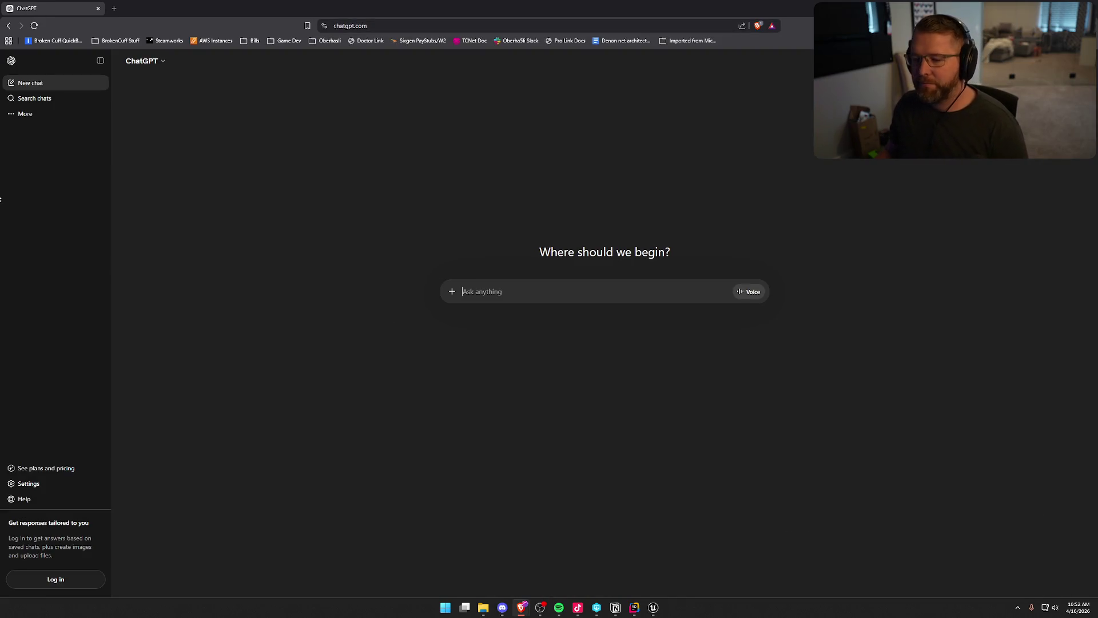
click(1033, 8)
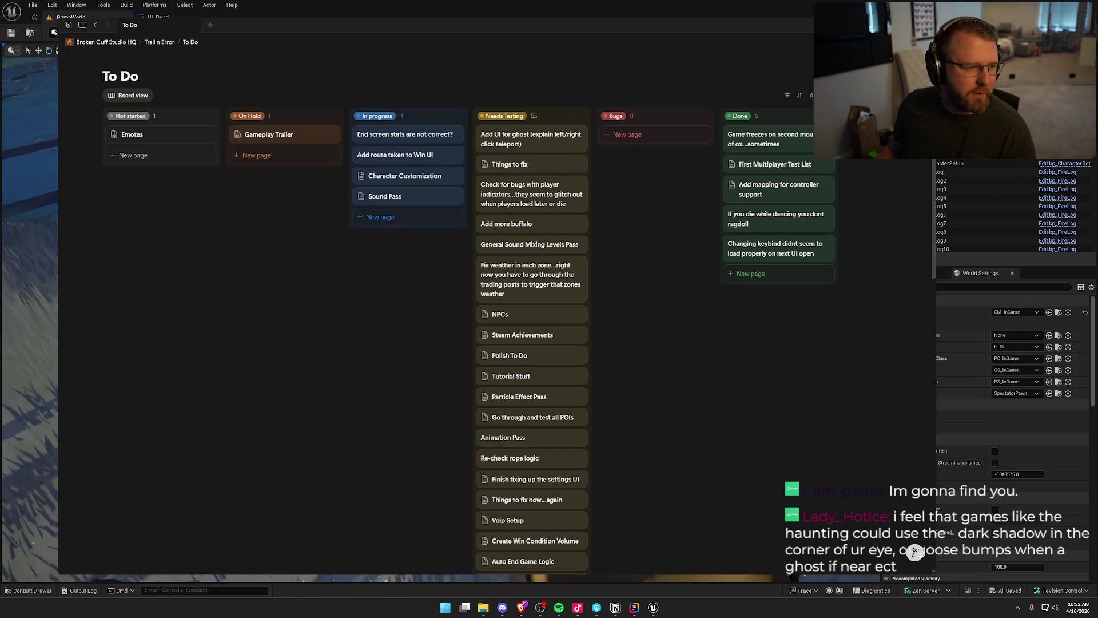
drag(421, 0, 420, 81)
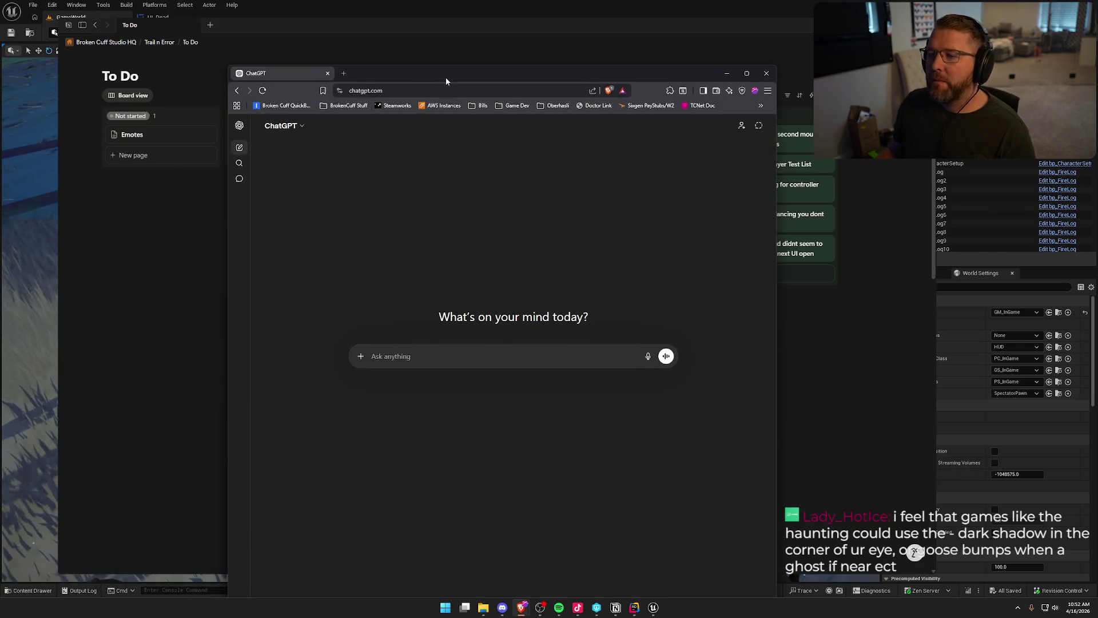
Step: Maximize the ChatGPT window, then return to the Unreal editor
double_click(445, 77)
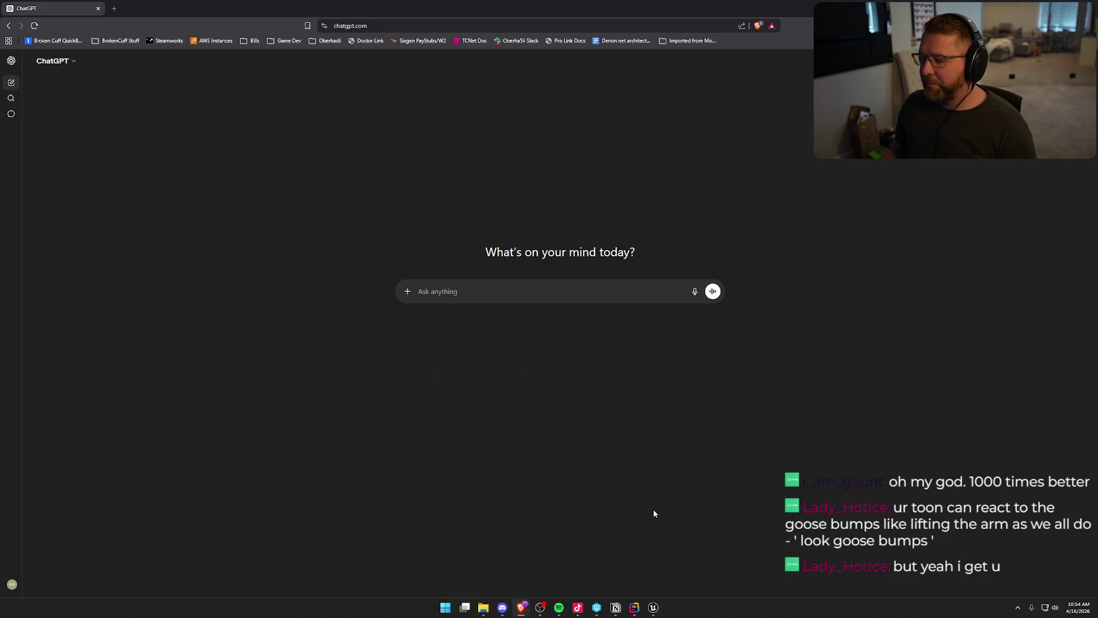
click(653, 608)
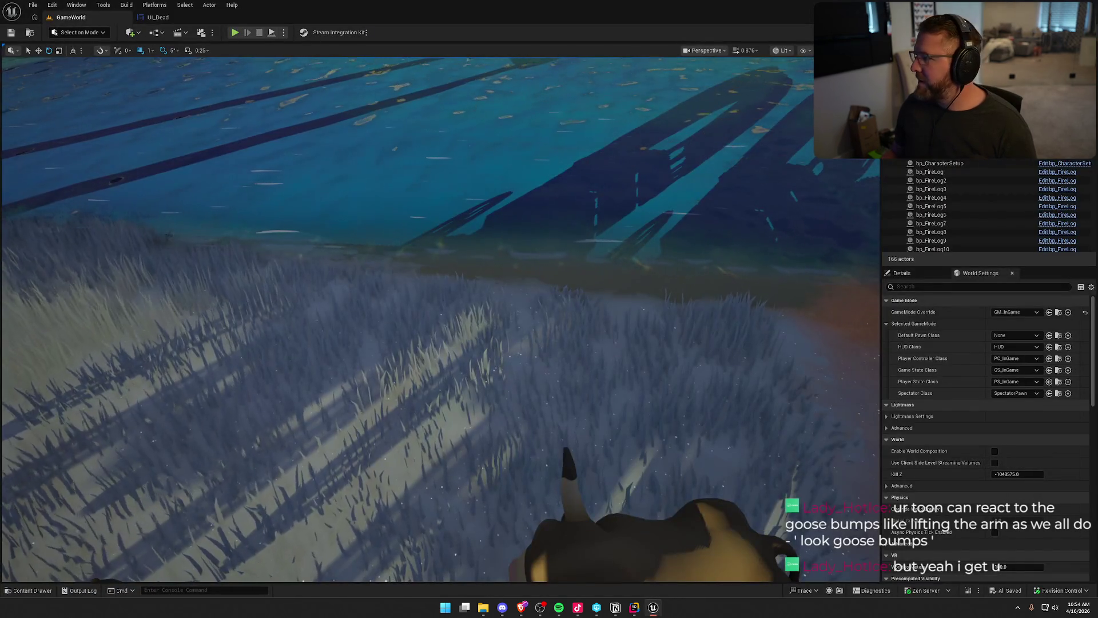
Step: Switch from the Unreal editor back to the ChatGPT browser window with Alt+Tab
key(alt+Tab)
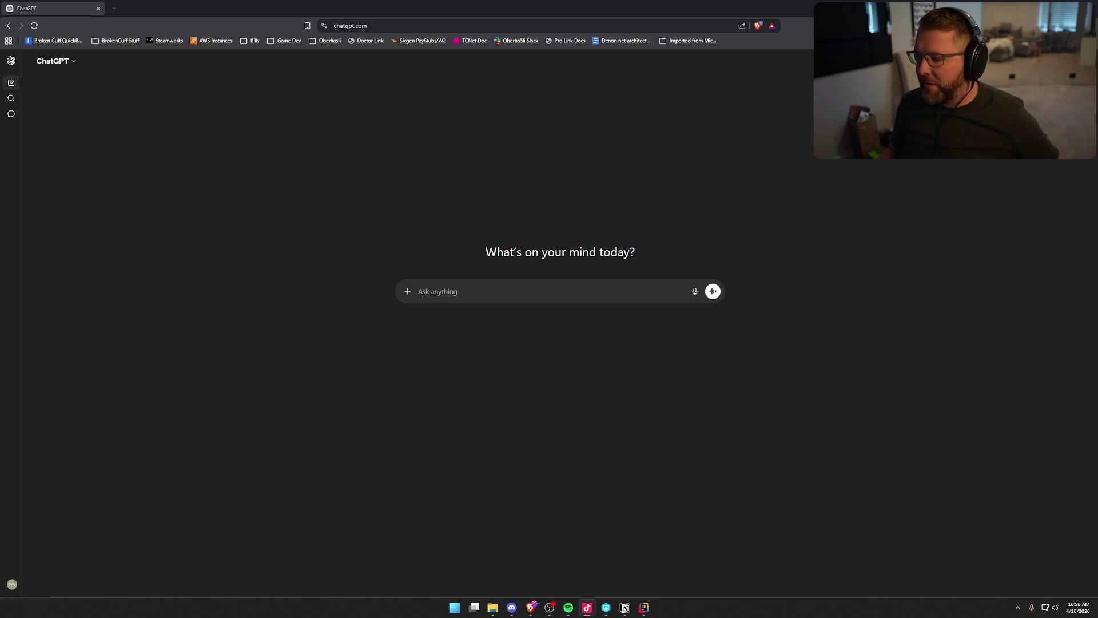
click(498, 291)
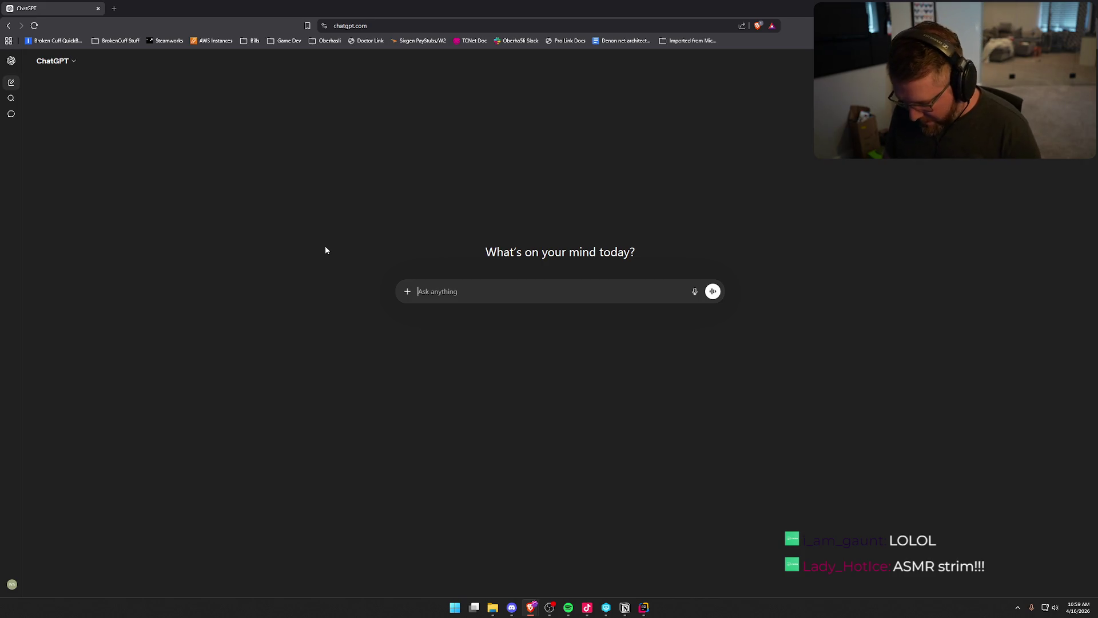
Step: Begin the question 'i have data points that i am tracking on my player' in the prompt box
text(i ha)
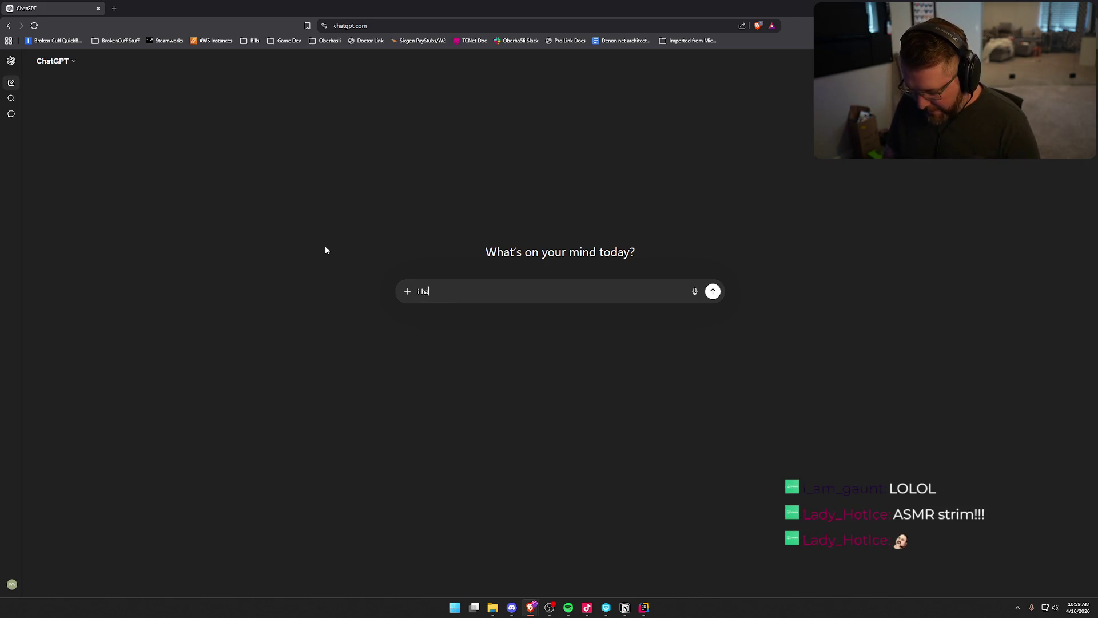
text(ve data points tha)
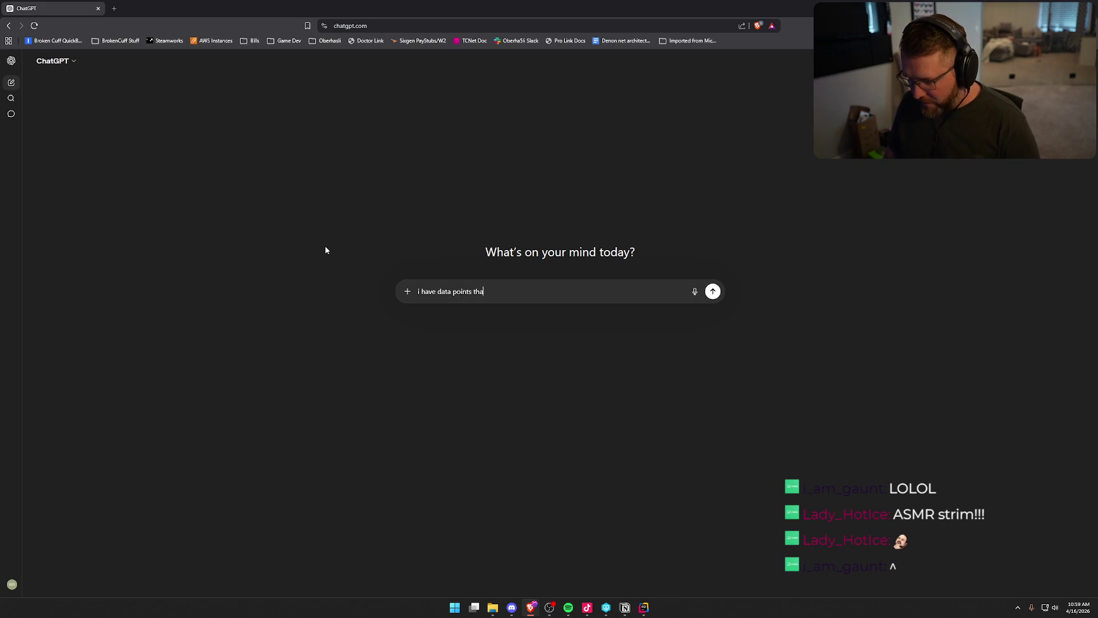
text(t i am tracking on my palye)
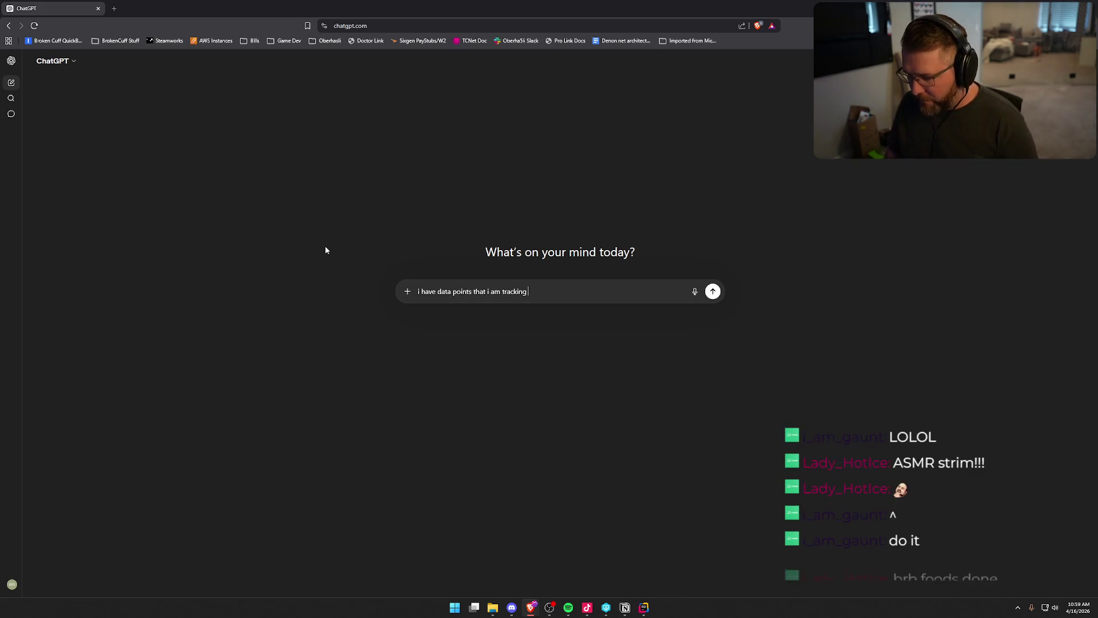
Step: Finish and send the question about drawing the player's tracked route on a map as an Unreal UI element
key(BackSpace)
key(BackSpace)
key(BackSpace)
text(layers location and t)
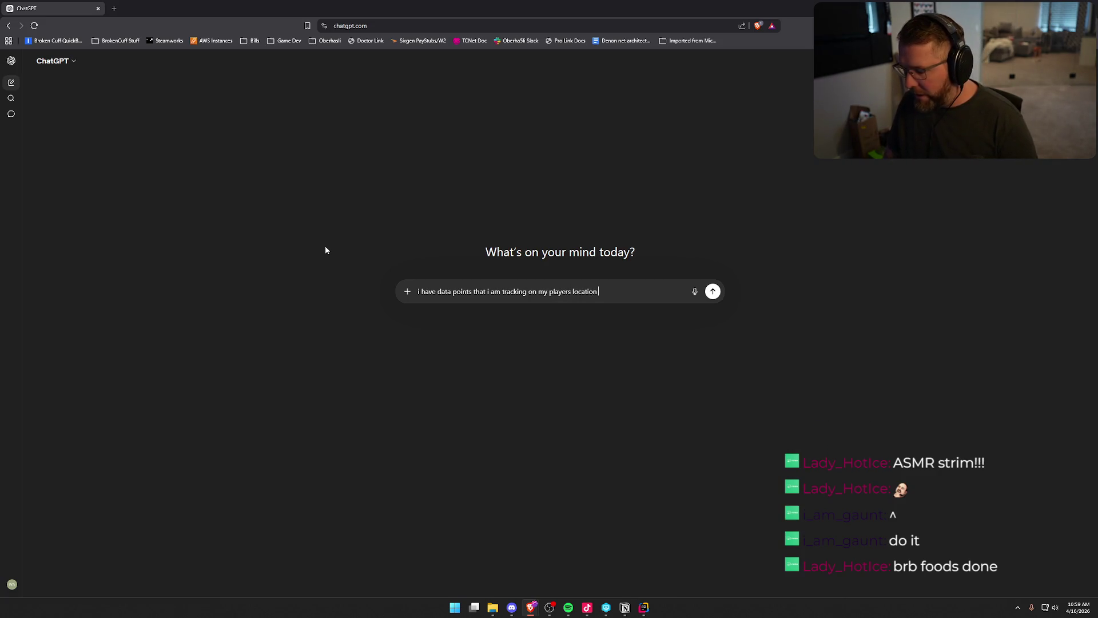
text(t)
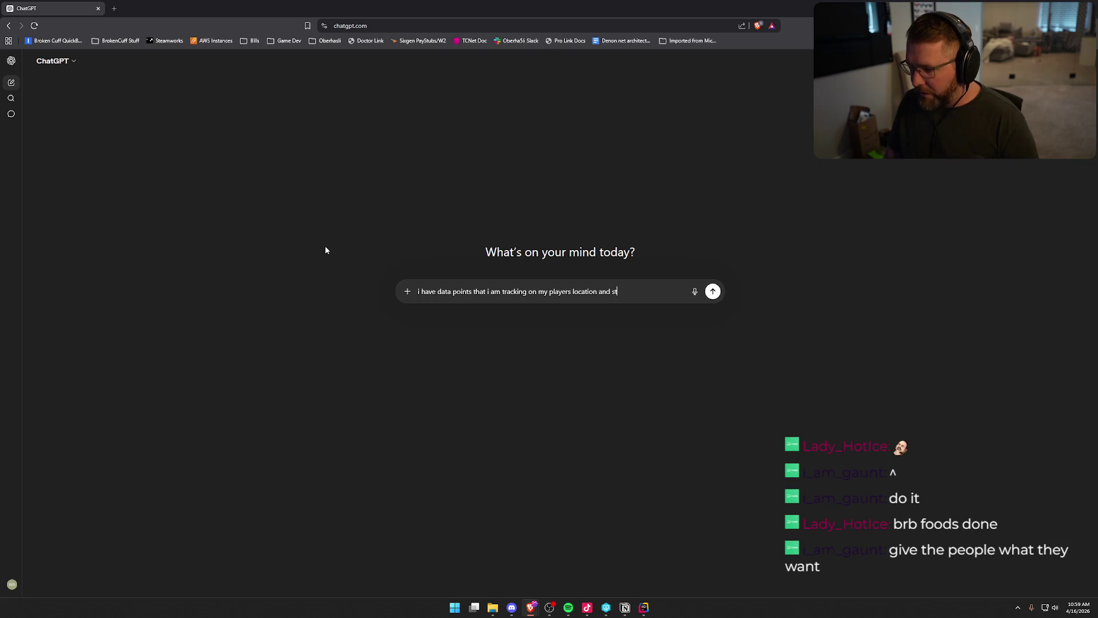
text(oring into an array. i want ot)
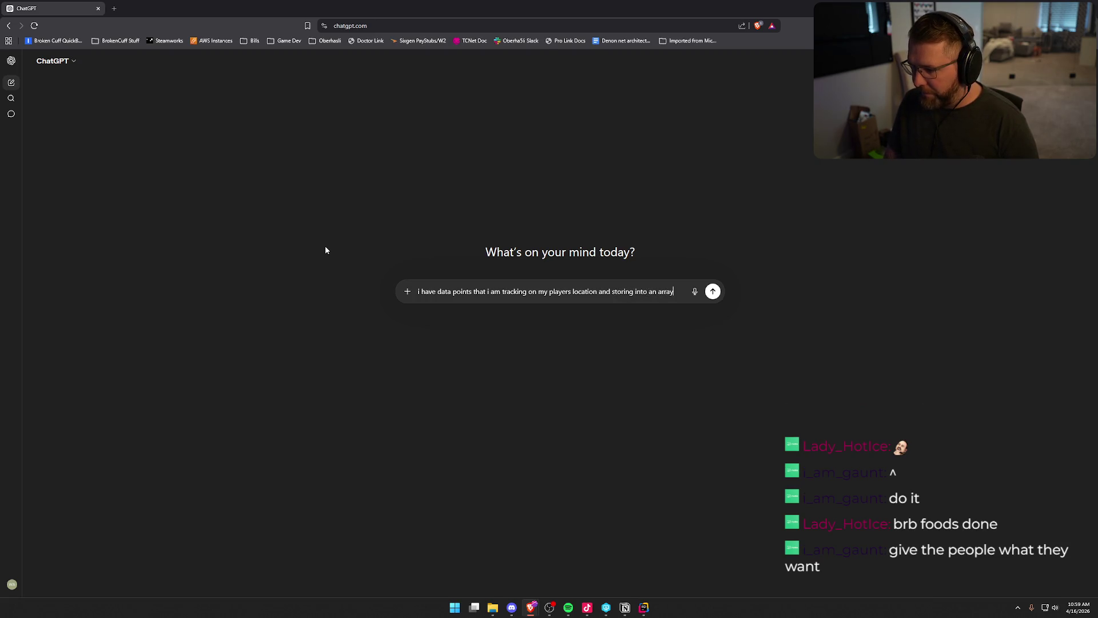
key(BackSpace)
key(BackSpace)
key(BackSpace)
text(to use this location vectors to draw)
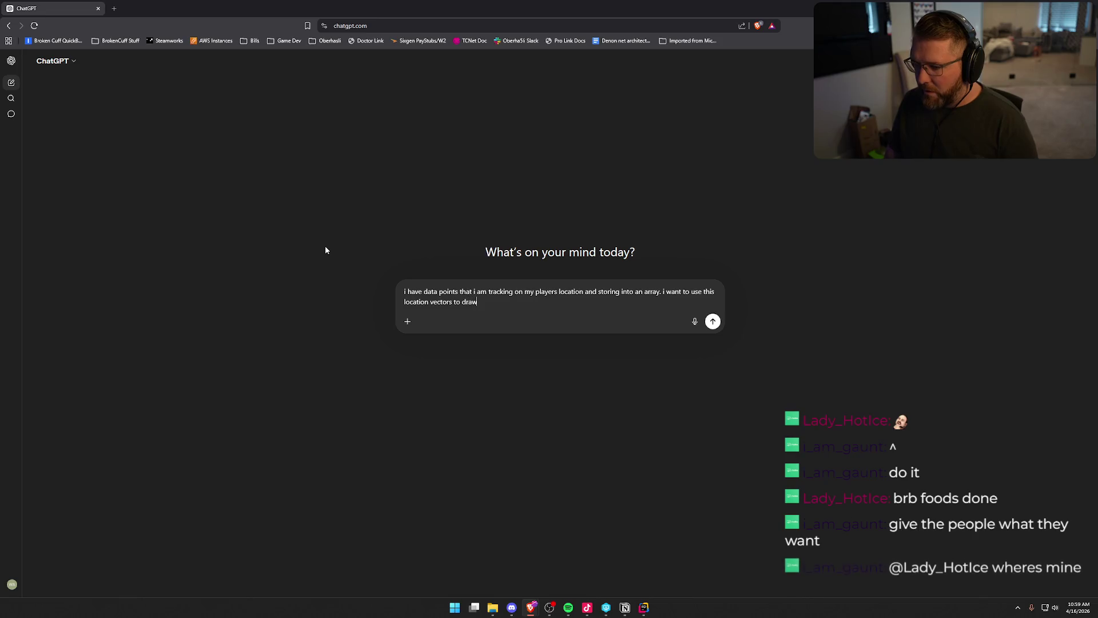
text( out a map)
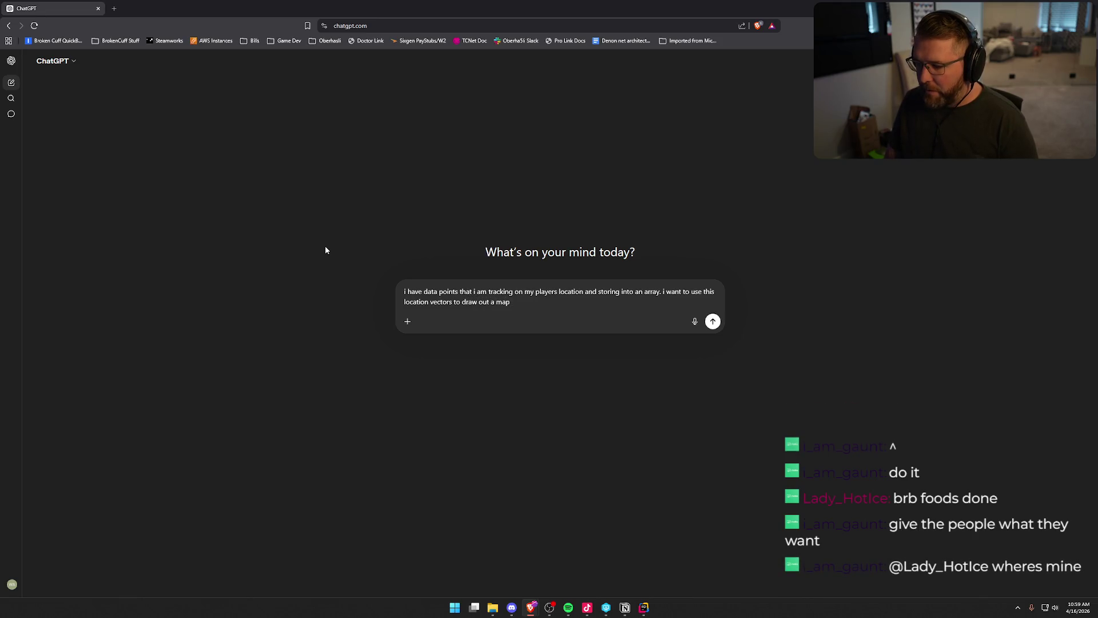
key(BackSpace)
key(BackSpace)
key(BackSpace)
text(route on a map that they took through the game. I am using unreal engine and i have no idea how to create this UI elemne)
key(BackSpace)
key(BackSpace)
text(ent)
key(Return)
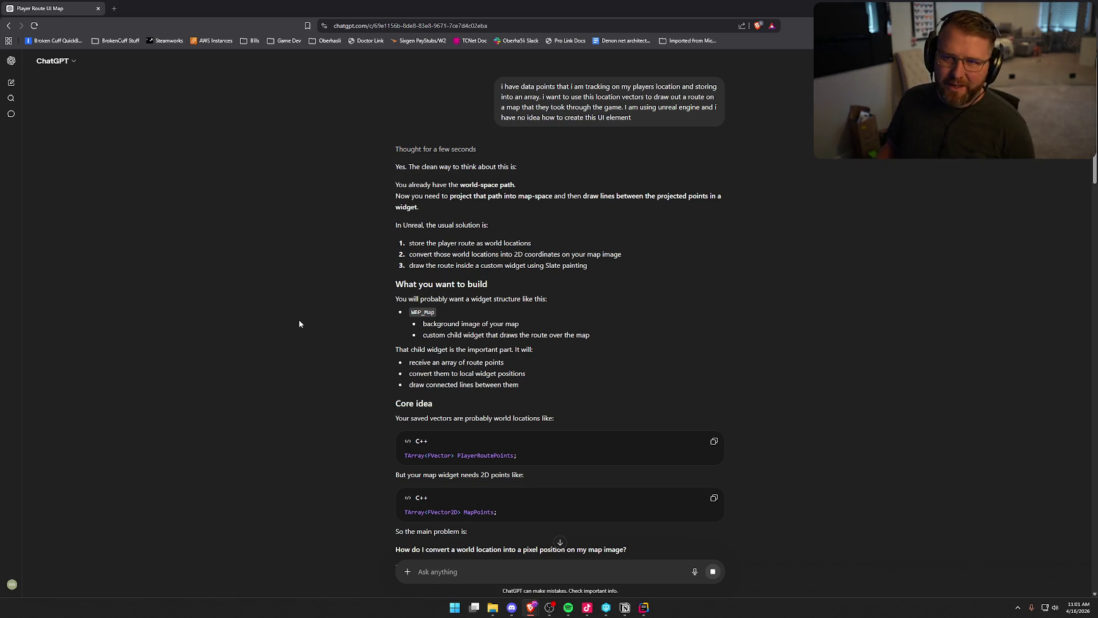
Step: Scroll down to follow ChatGPT's answer about projecting the route into map space
scroll(323, 196, down, 2)
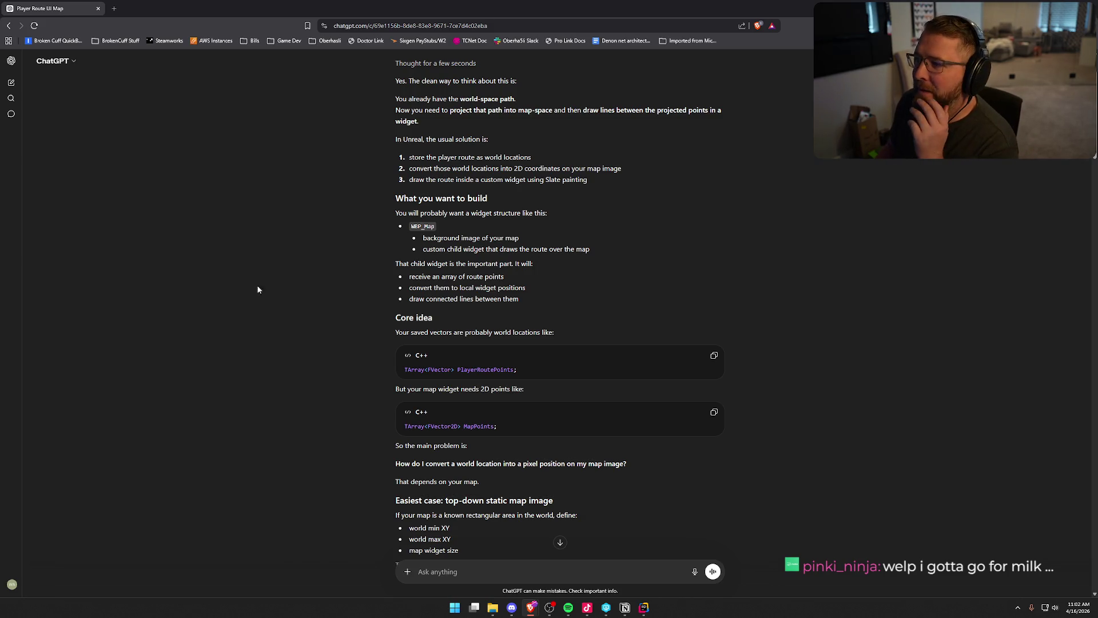
Step: Read the top-down static map conversion section, then switch to the Rider IDE
scroll(279, 279, down, 2)
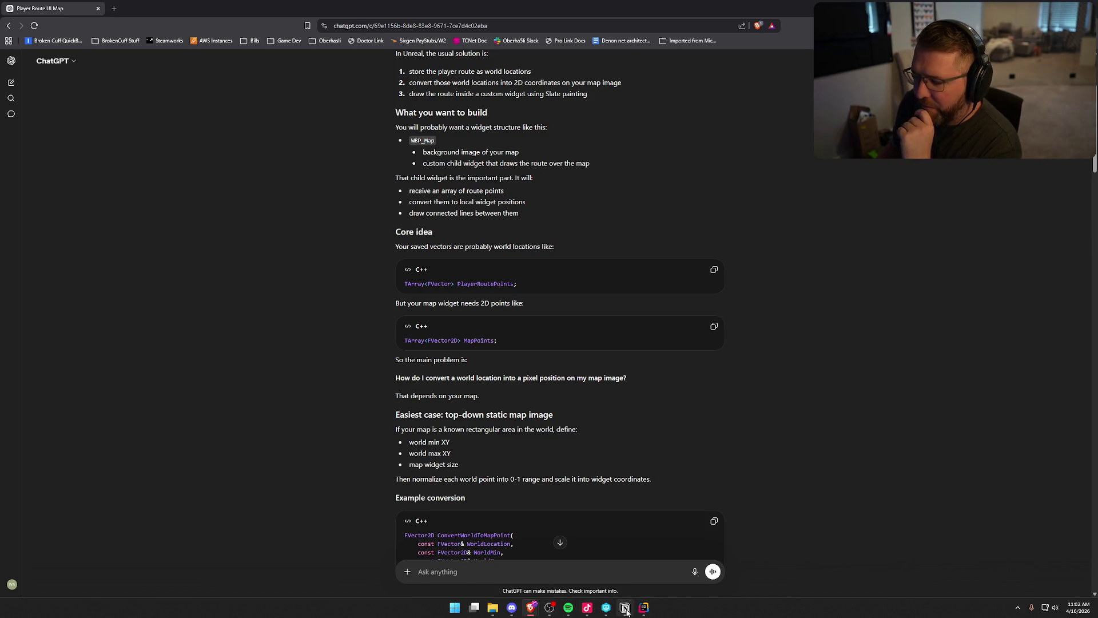
click(643, 613)
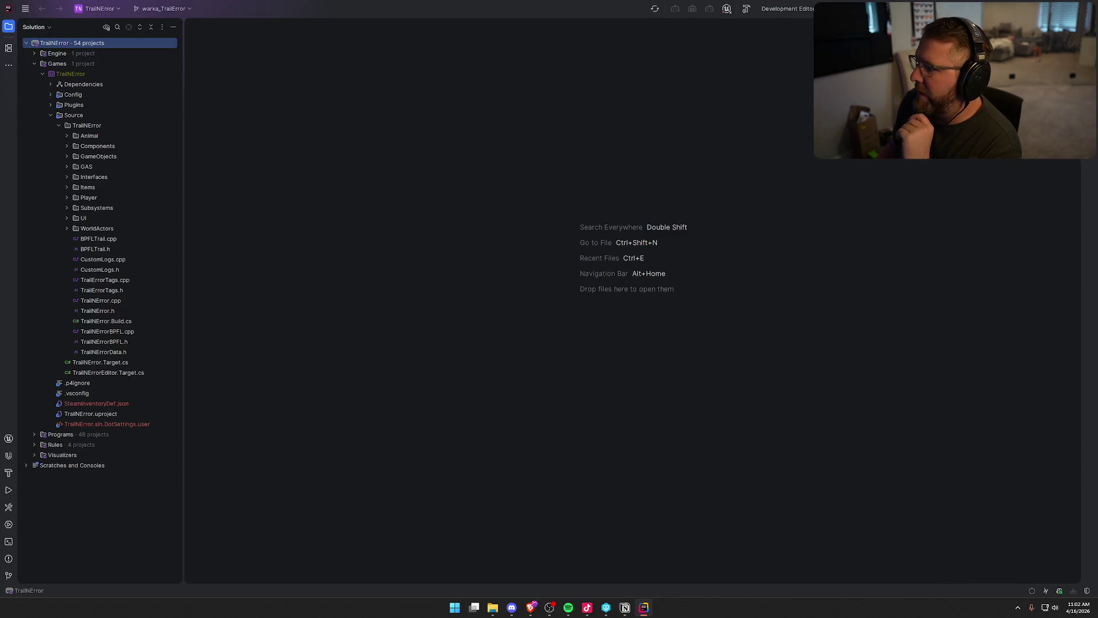
Step: Build and launch the TrailNError Unreal Editor with Ctrl+F5 and hide the Run log
key(ctrl+F5)
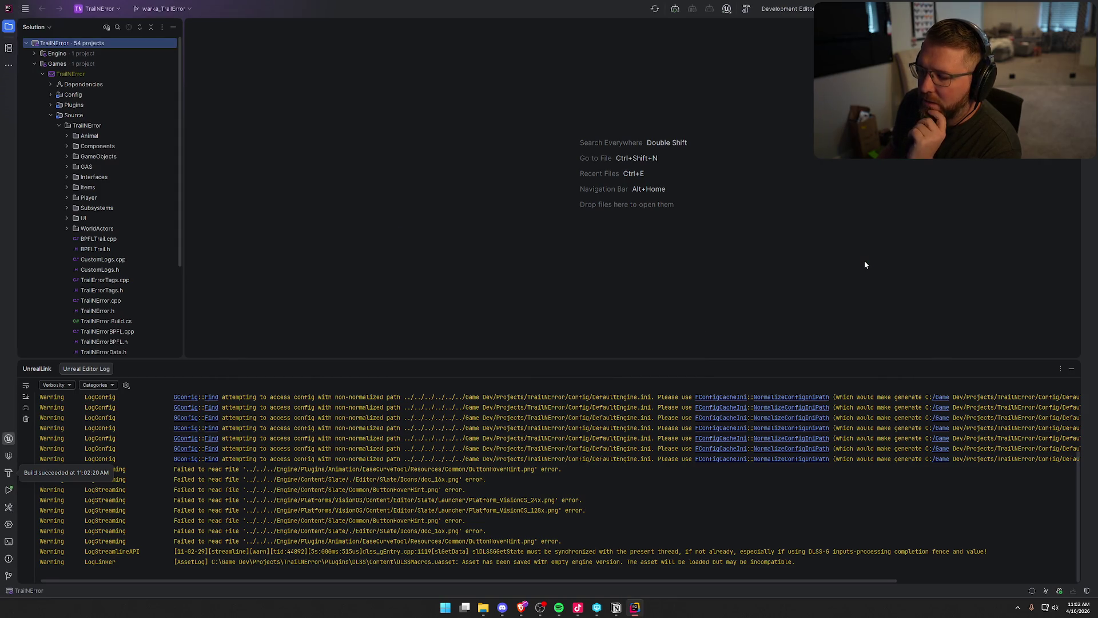
click(1071, 368)
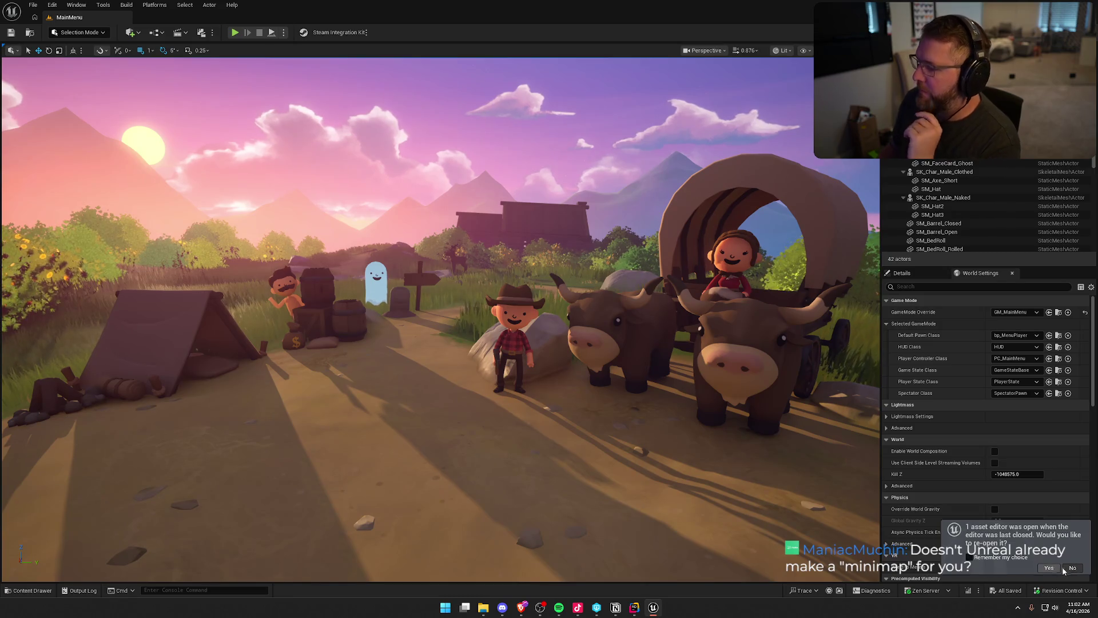
Step: Decline reopening assets and open the TrailMap level from Content > Maps
click(1072, 568)
key(ctrl+space)
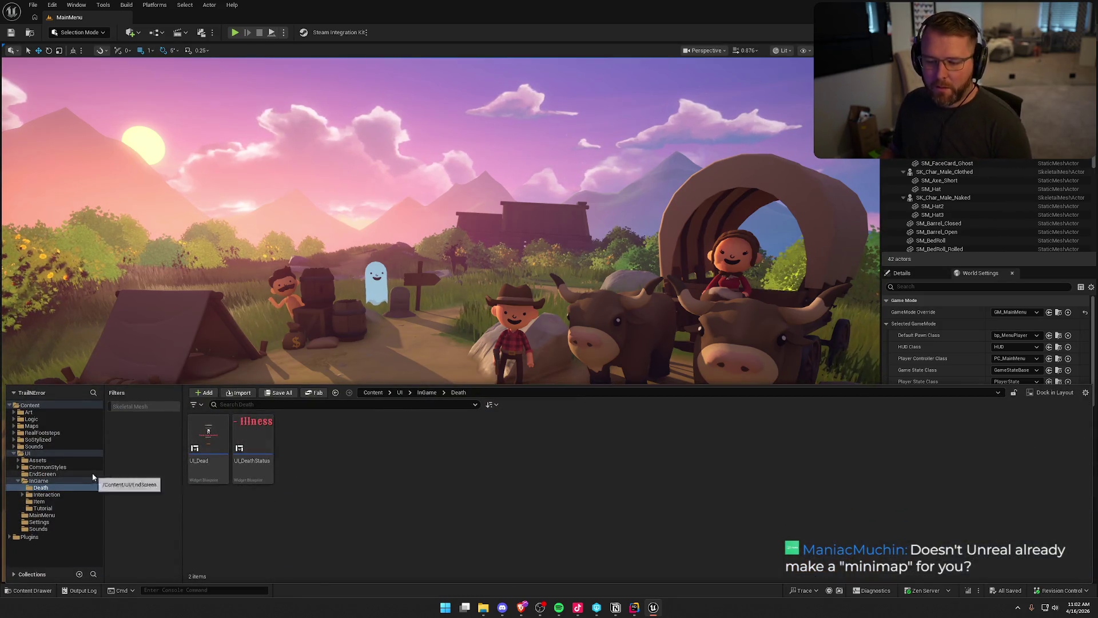
click(13, 453)
click(31, 426)
click(382, 445)
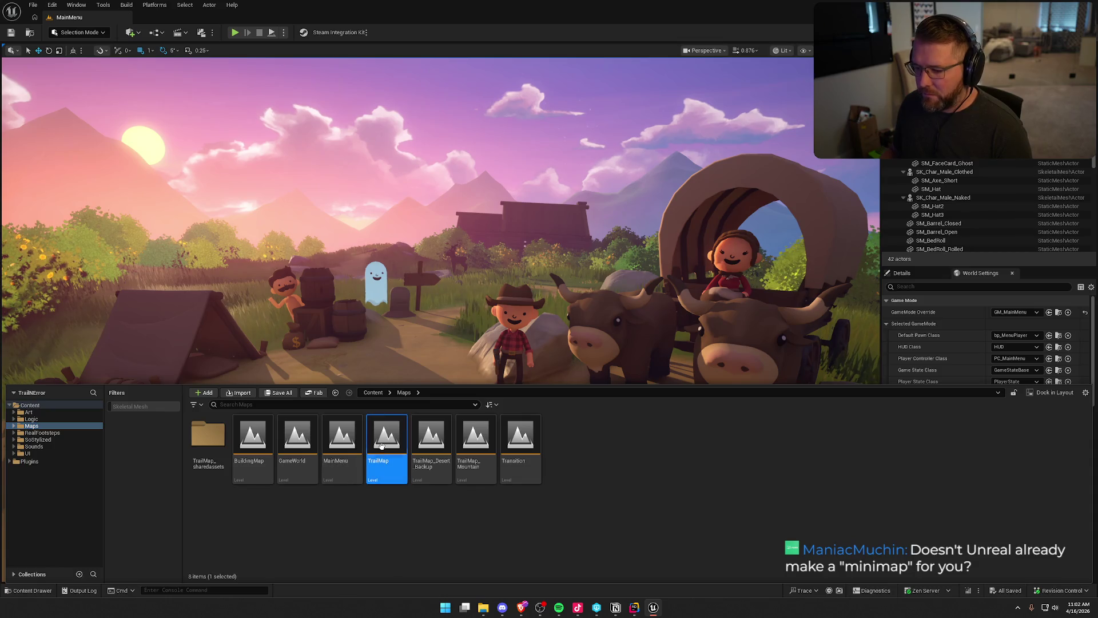
double_click(382, 446)
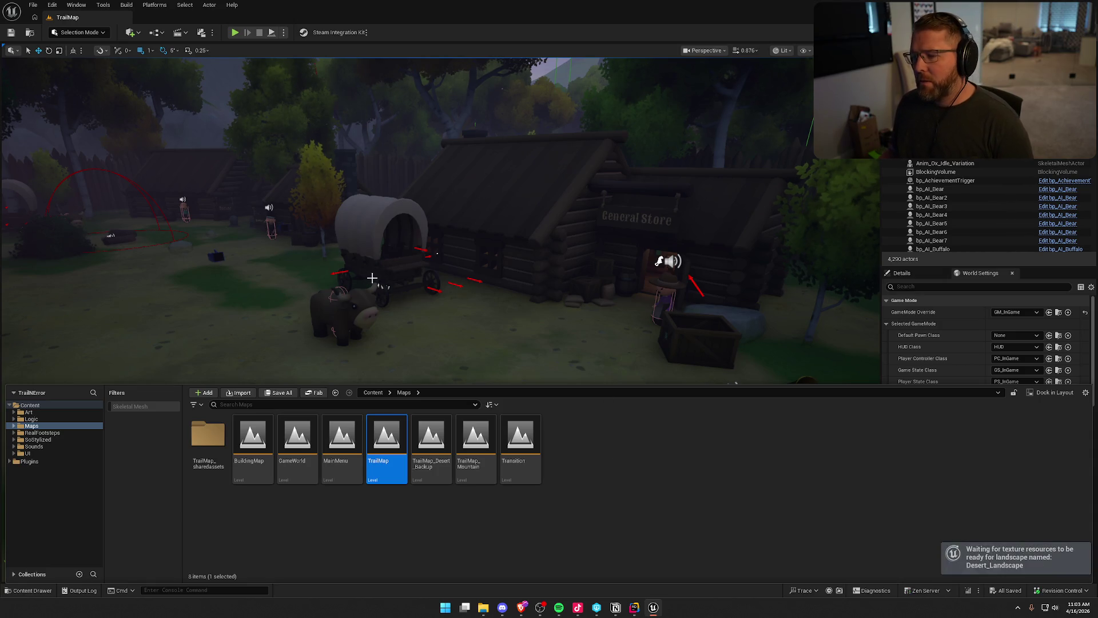
Step: Turn the camera toward the General Store and switch to Game View
drag(435, 280, 572, 279)
key(g)
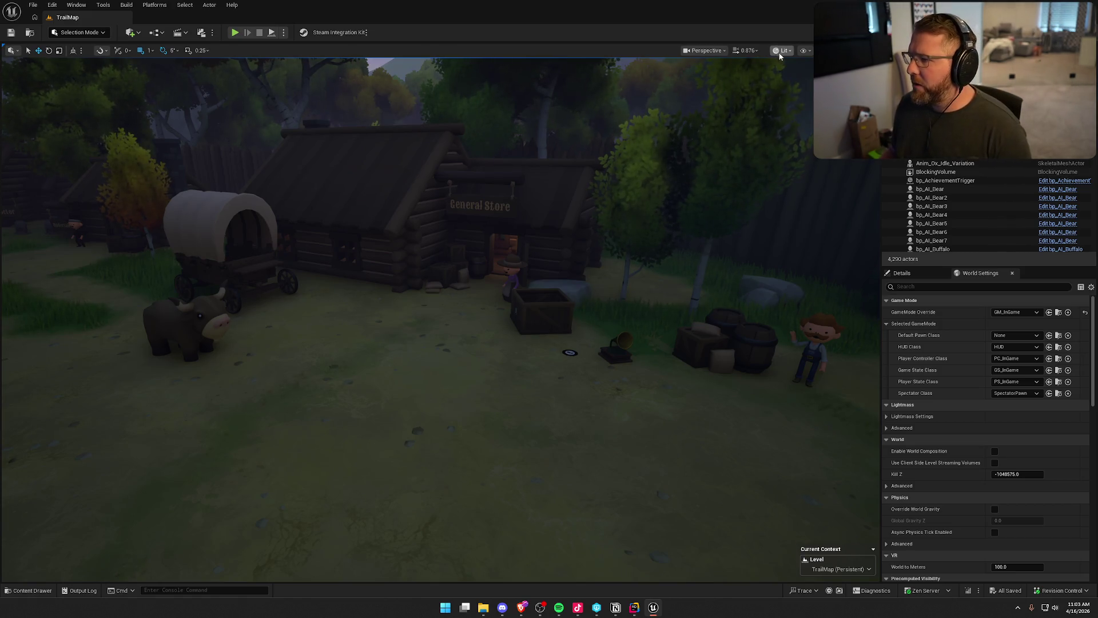
click(712, 51)
Step: Switch the viewport to the Top view and zoom and pan to frame the whole level
click(725, 103)
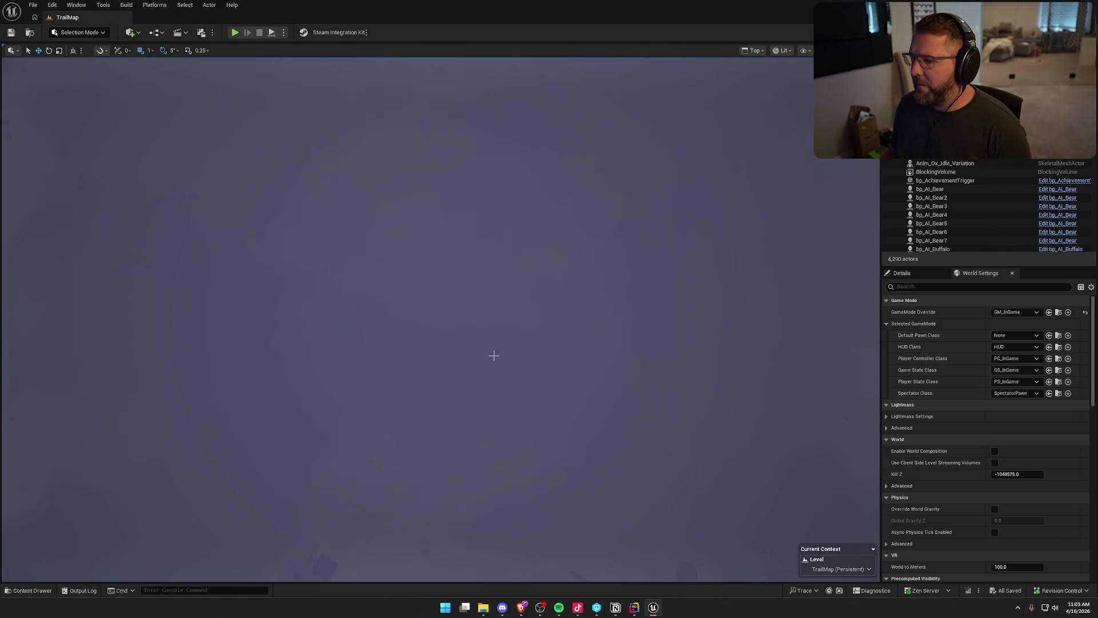
scroll(451, 395, down, 6)
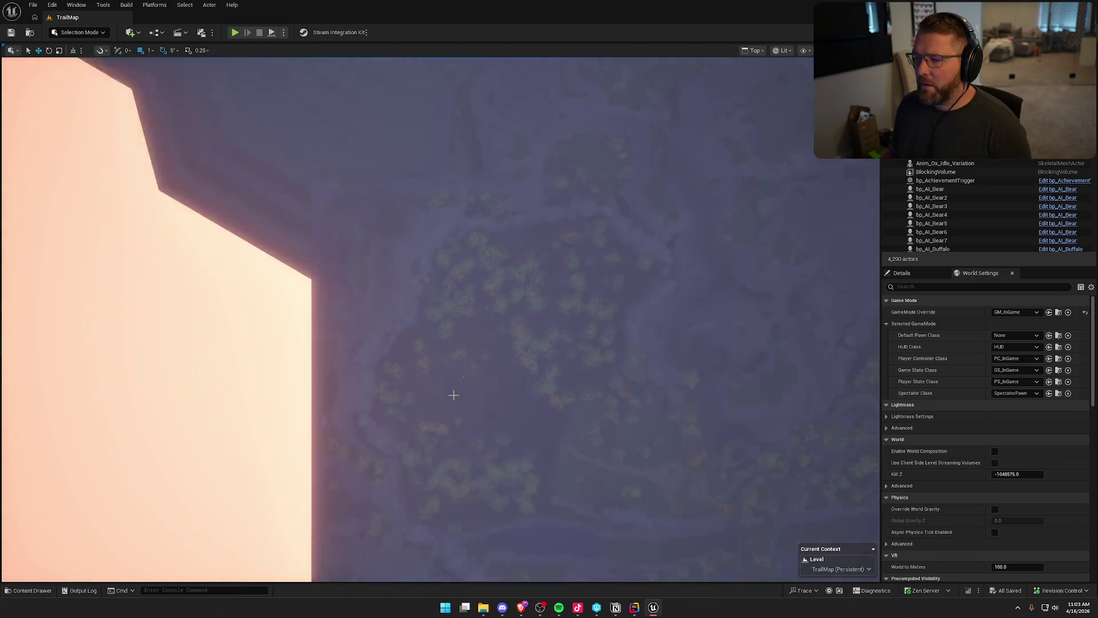
scroll(506, 374, down, 5)
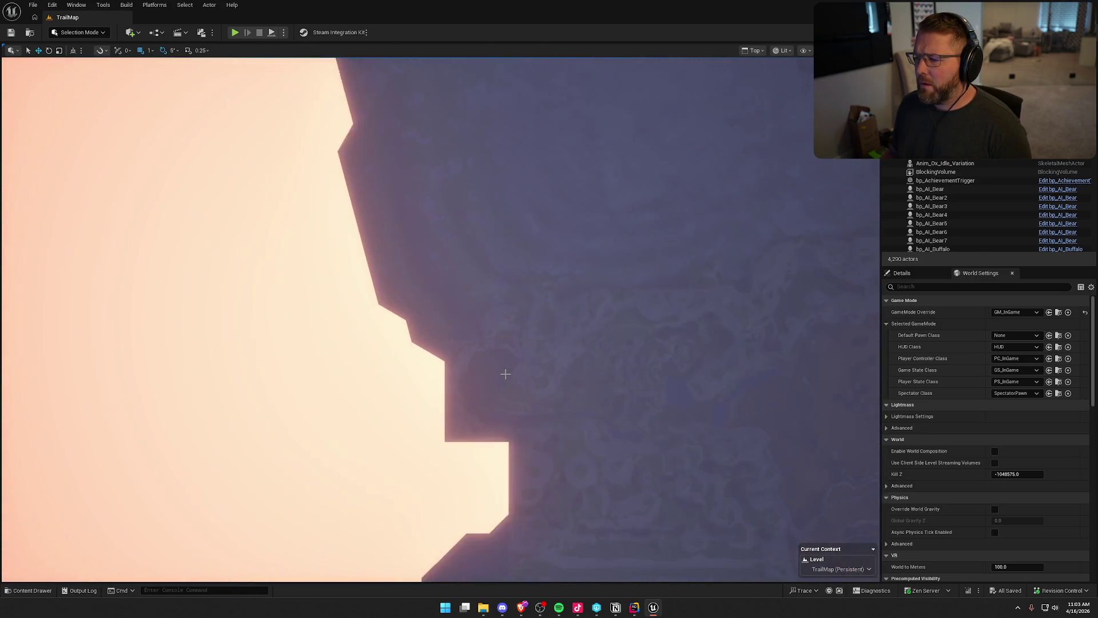
scroll(506, 374, down, 2)
mouse_move(506, 374)
mouse_down()
mouse_move(295, 312)
mouse_move(336, 314)
mouse_up()
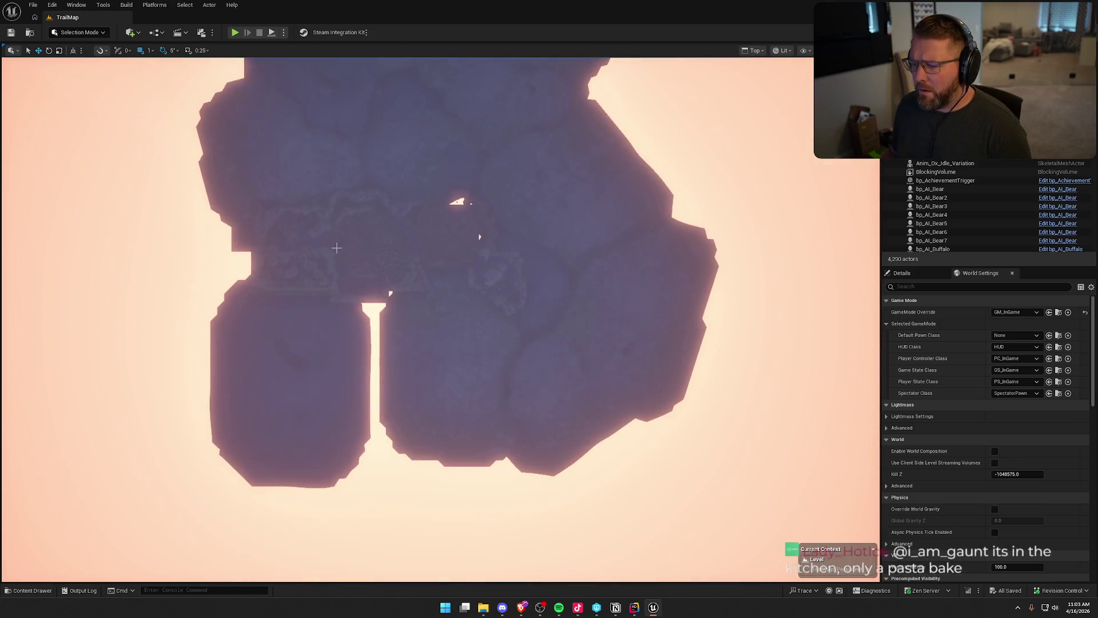
scroll(373, 259, up, 3)
scroll(373, 259, up, 2)
scroll(372, 258, up, 2)
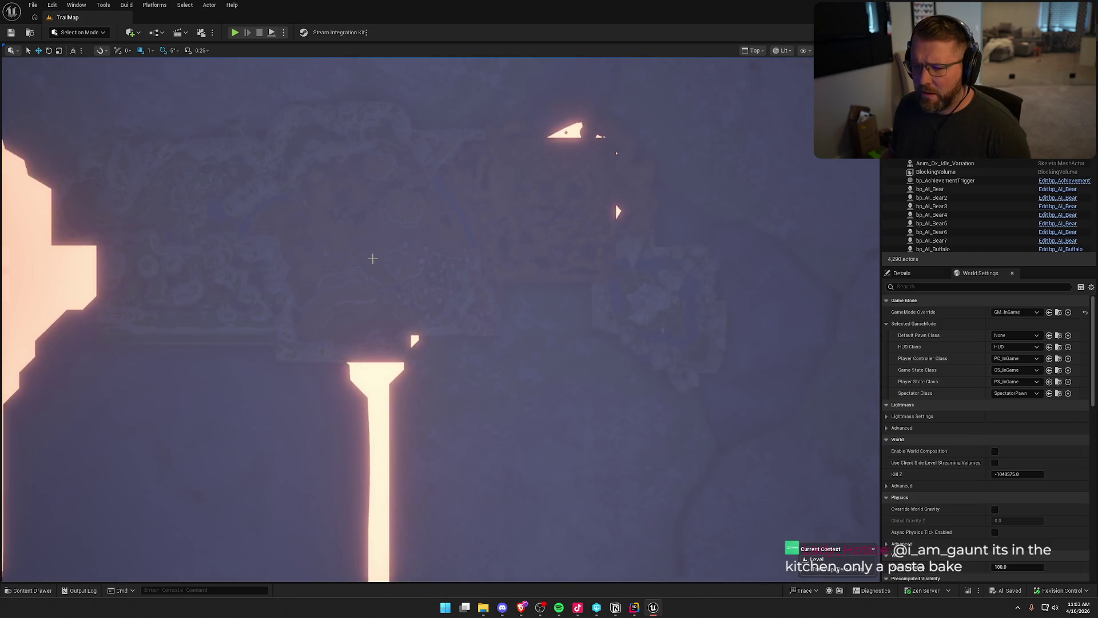
drag(373, 258, 378, 319)
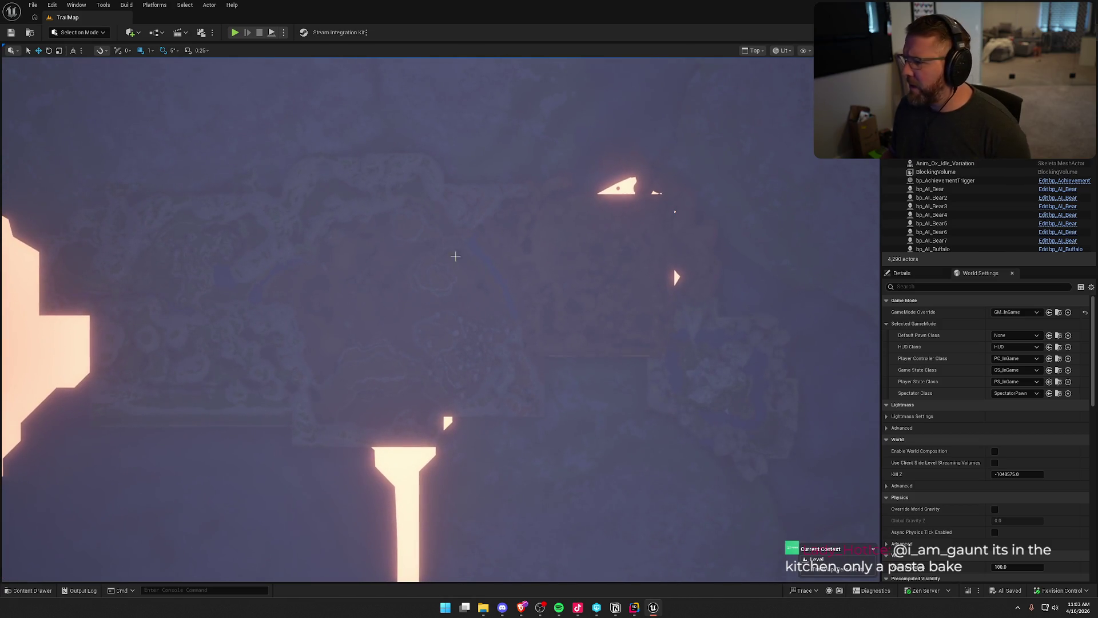
Step: Select BP_StylizedSky and nudge its Start Time to about 157.59 to brighten the map
click(861, 276)
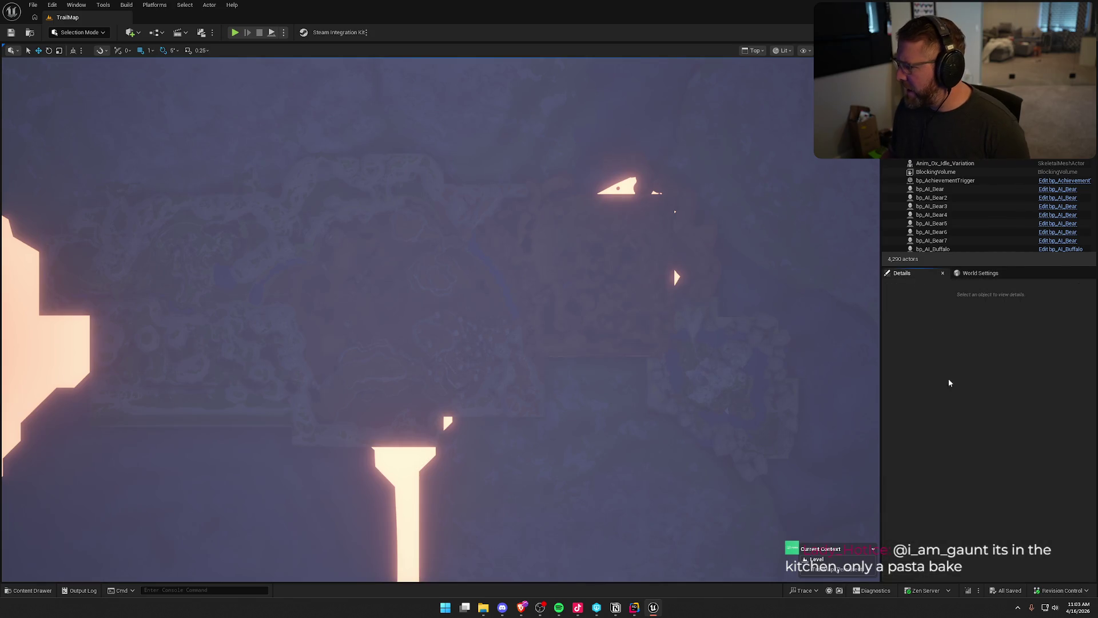
click(42, 357)
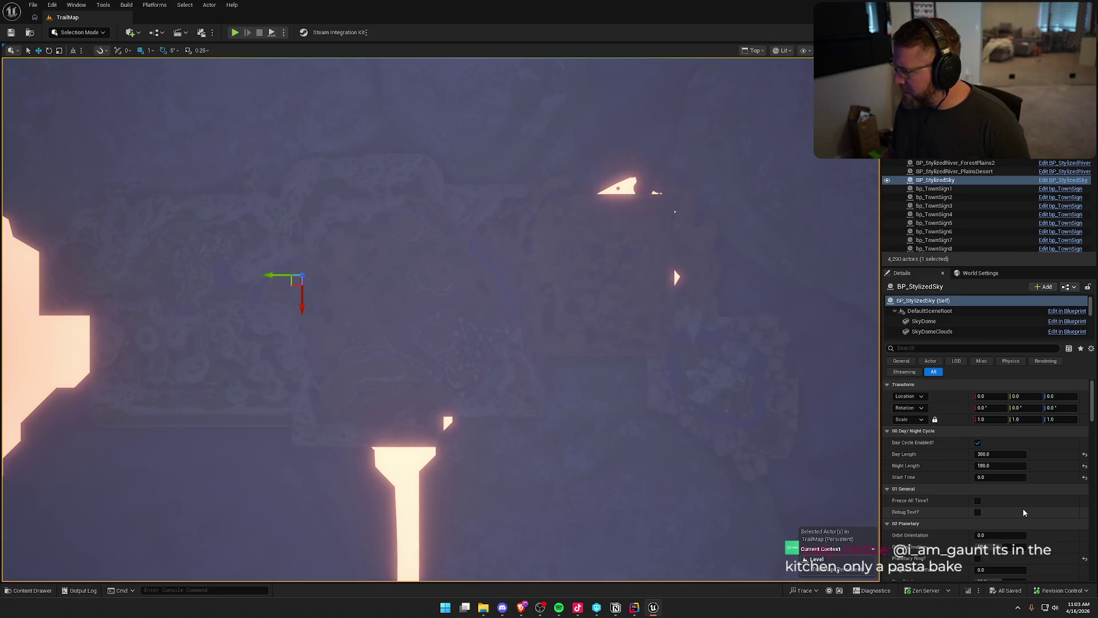
mouse_move(1001, 477)
mouse_down()
mouse_move(1081, 477)
mouse_move(1007, 478)
mouse_up()
Step: Try a sky Start Time of 20 for dusk, then 100 for daylight
click(1012, 478)
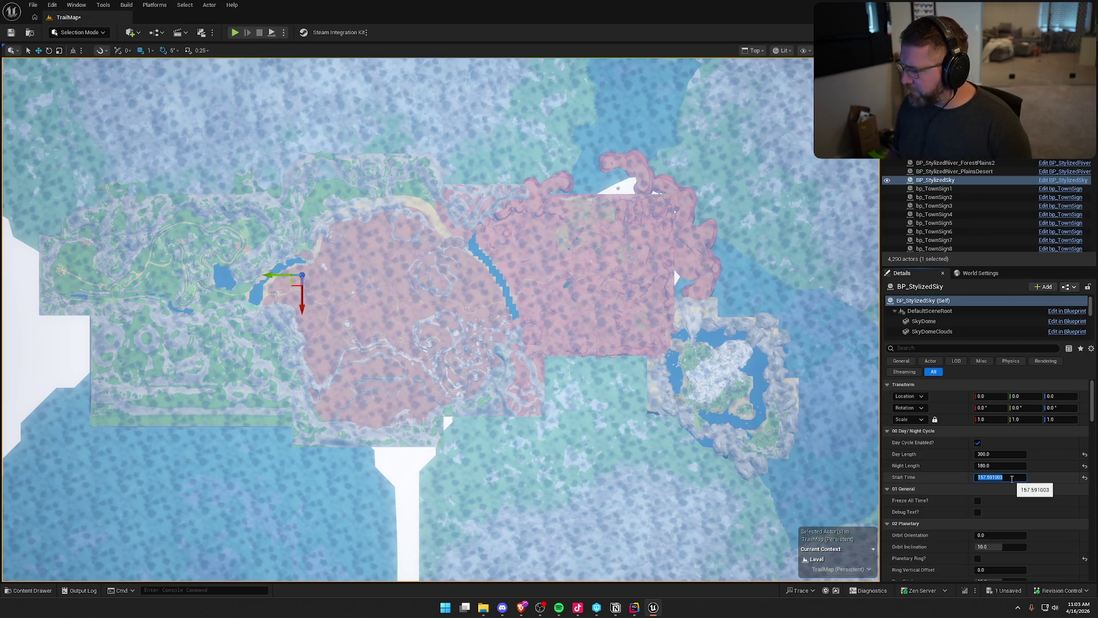
text(20)
key(Return)
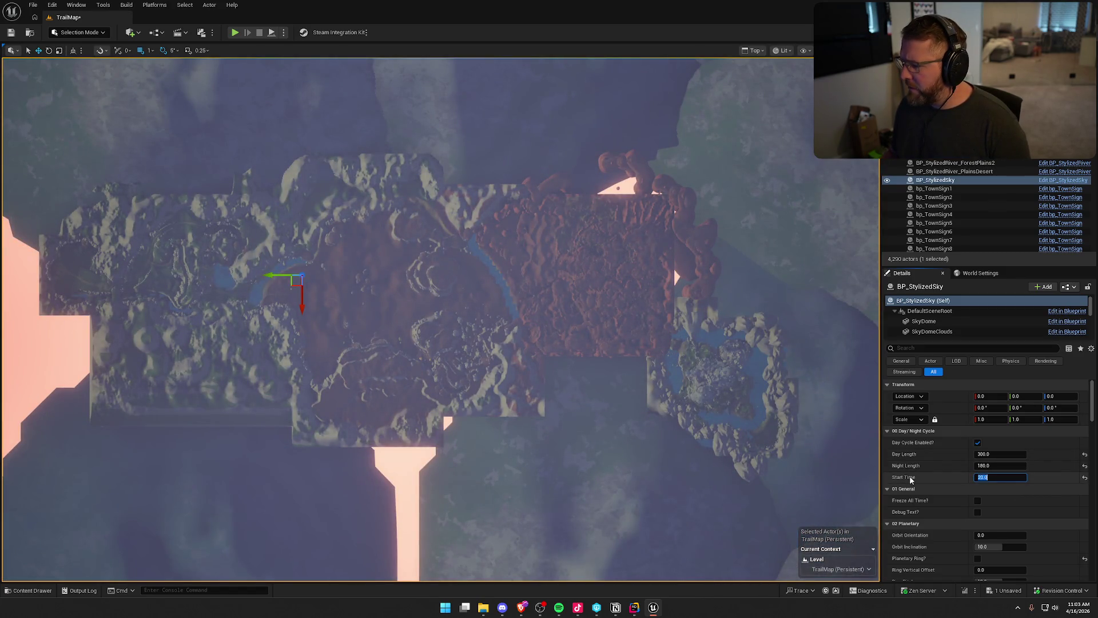
text(100)
key(Return)
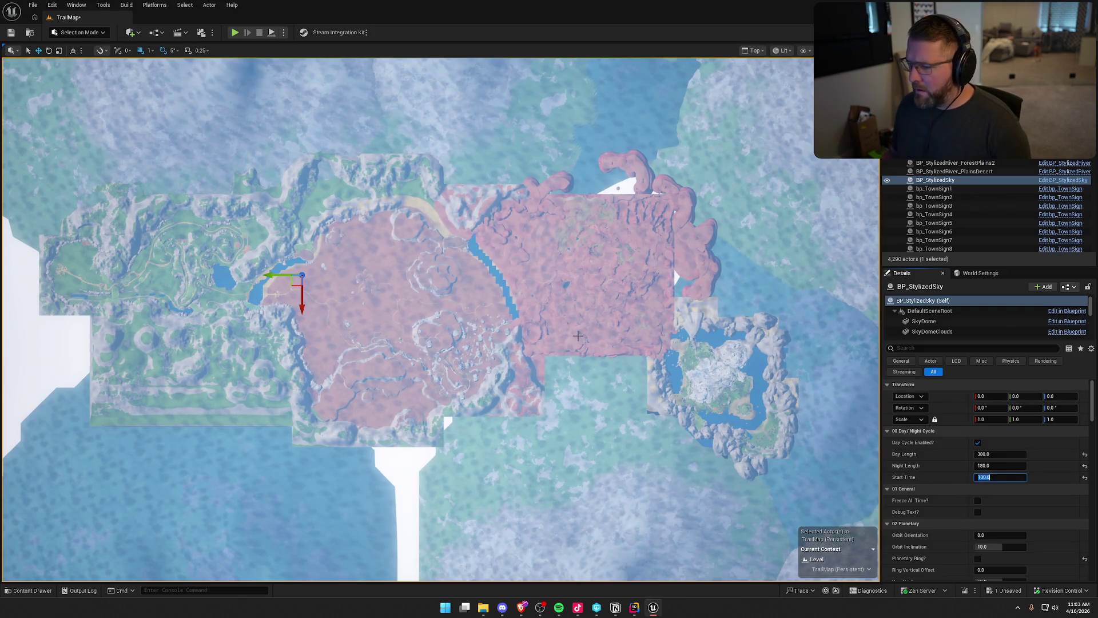
Step: Deselect the sky actor and shift the top-down map slightly right
scroll(578, 336, up, 3)
key(Escape)
mouse_move(541, 340)
mouse_down()
mouse_move(588, 363)
mouse_move(588, 387)
mouse_move(563, 388)
mouse_move(592, 507)
mouse_up()
scroll(588, 357, up, 2)
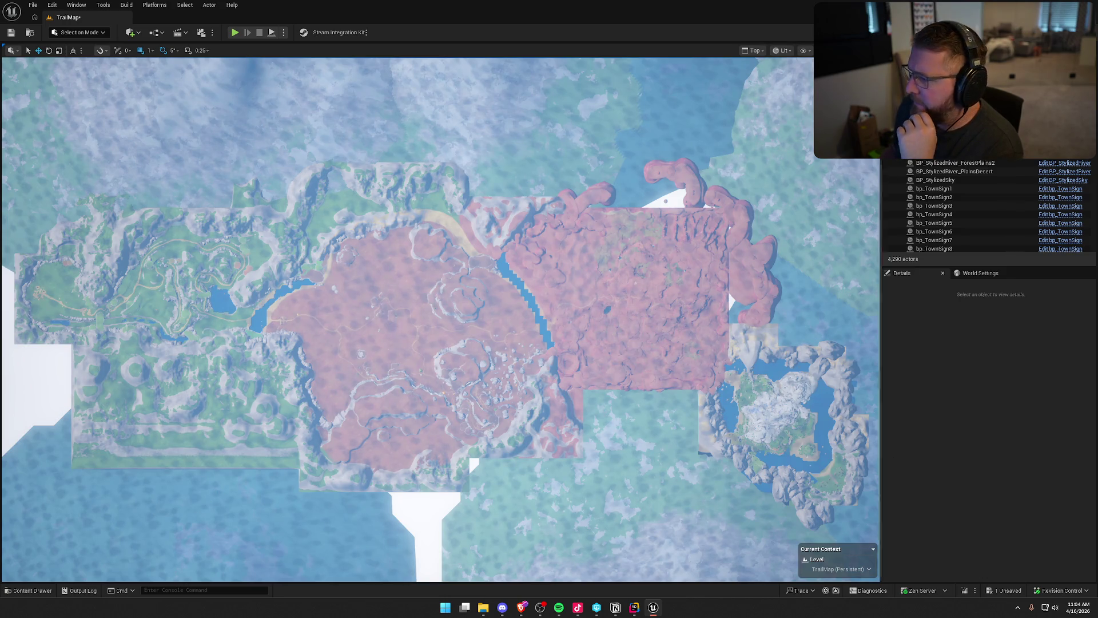
Step: Reselect BP_StylizedSky and set Start Time to 50, then 25, finally 40
click(973, 180)
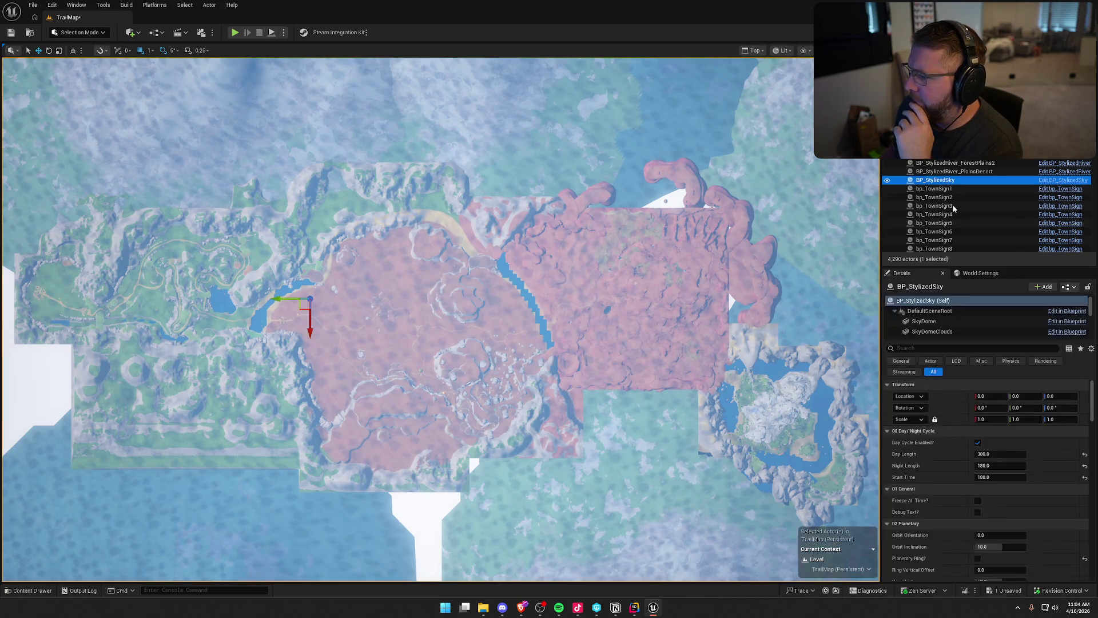
click(995, 477)
text(50)
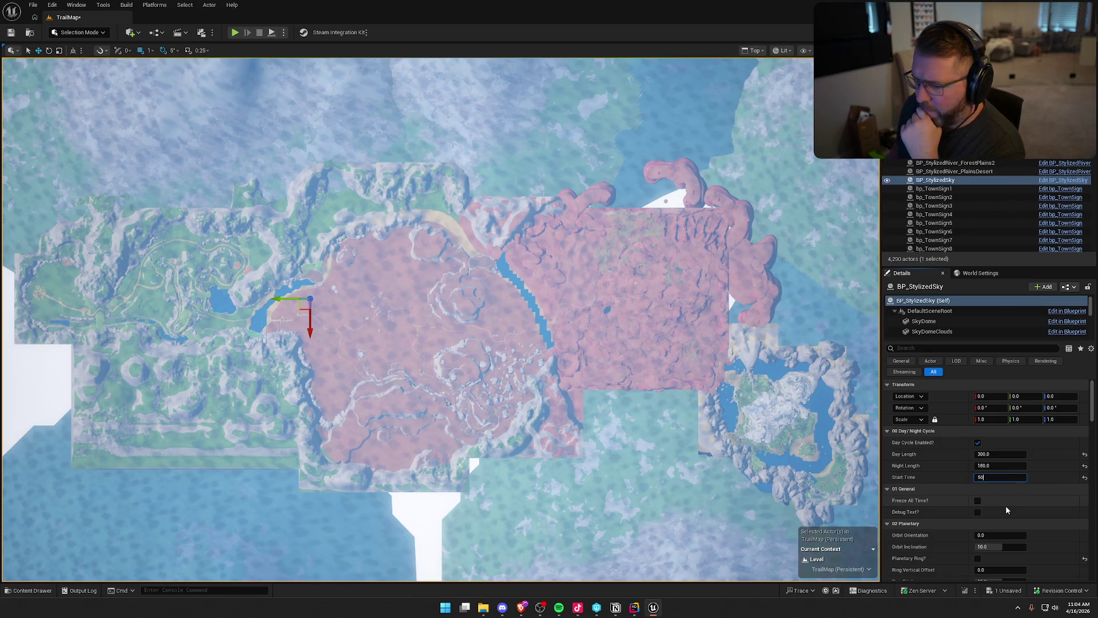
key(Return)
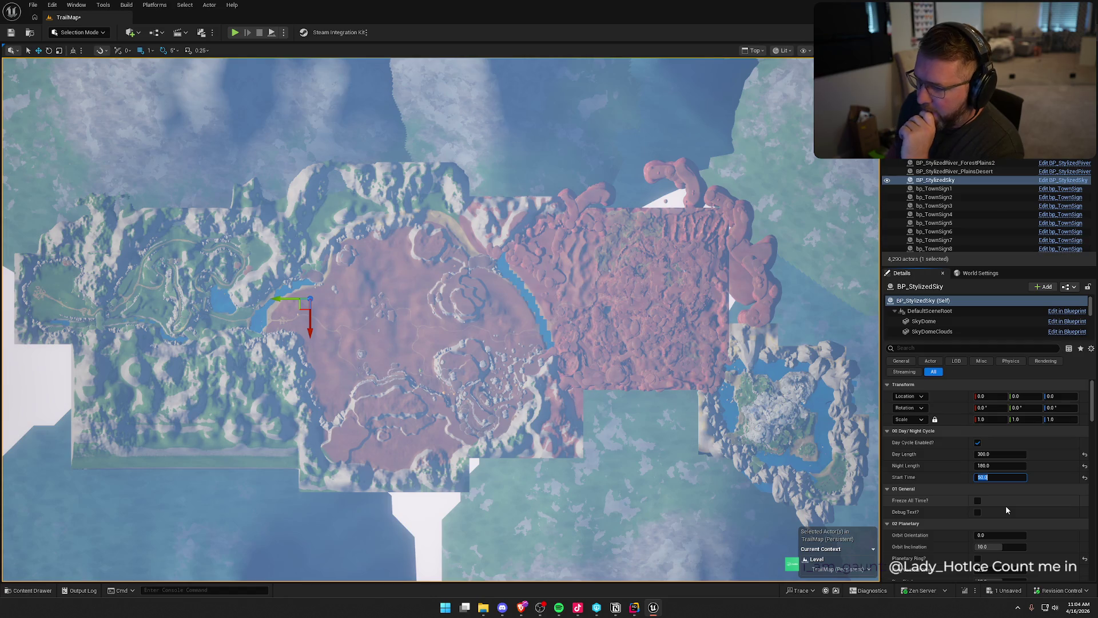
text(5)
key(Return)
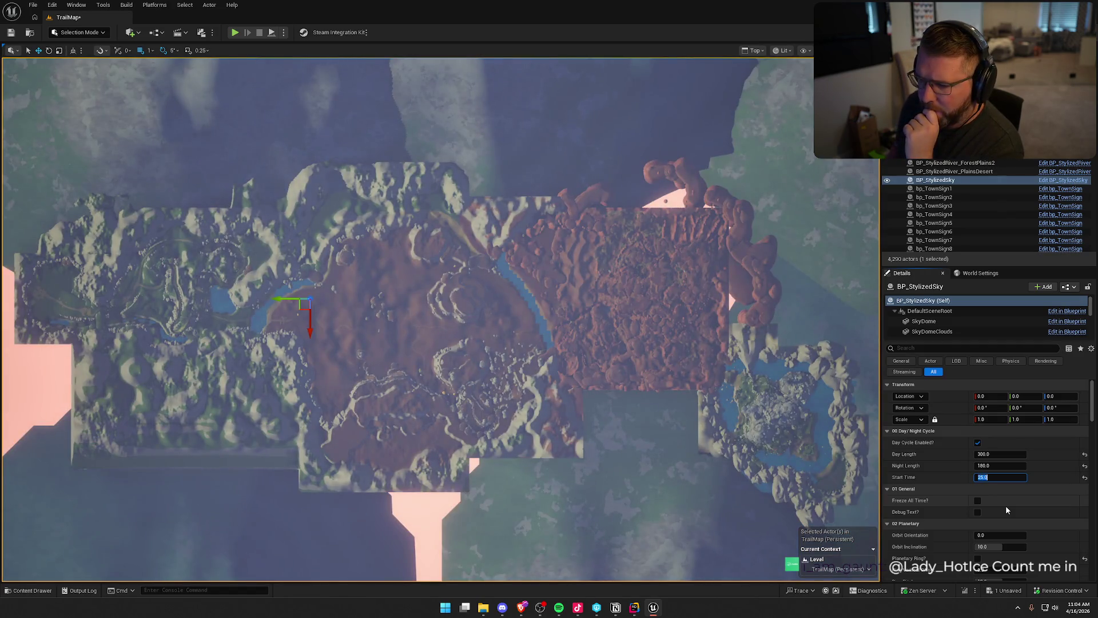
text(40)
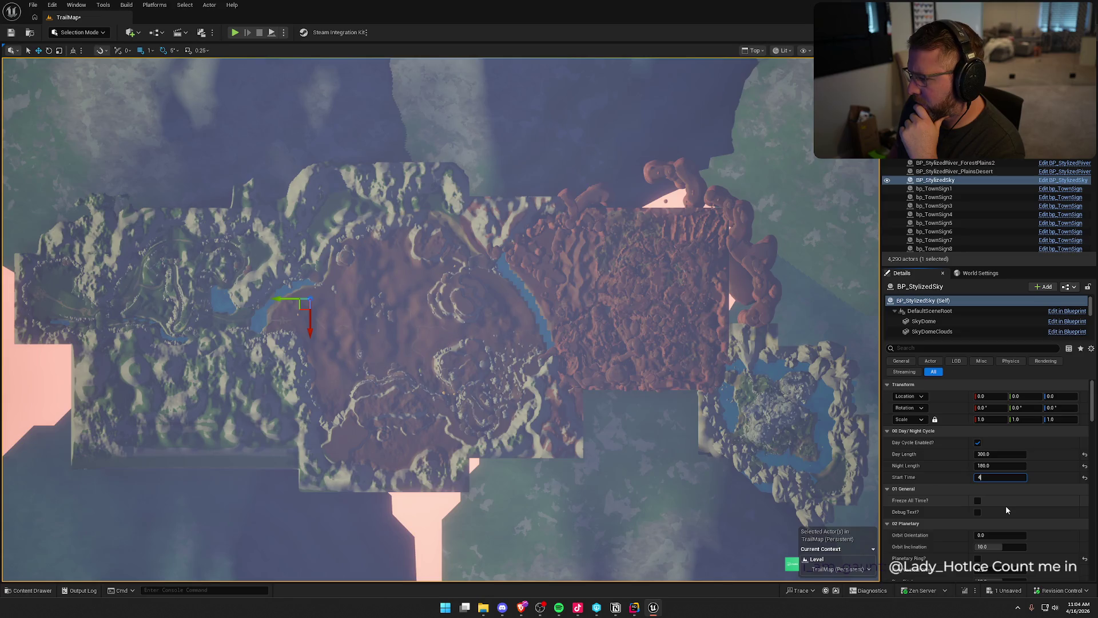
key(Return)
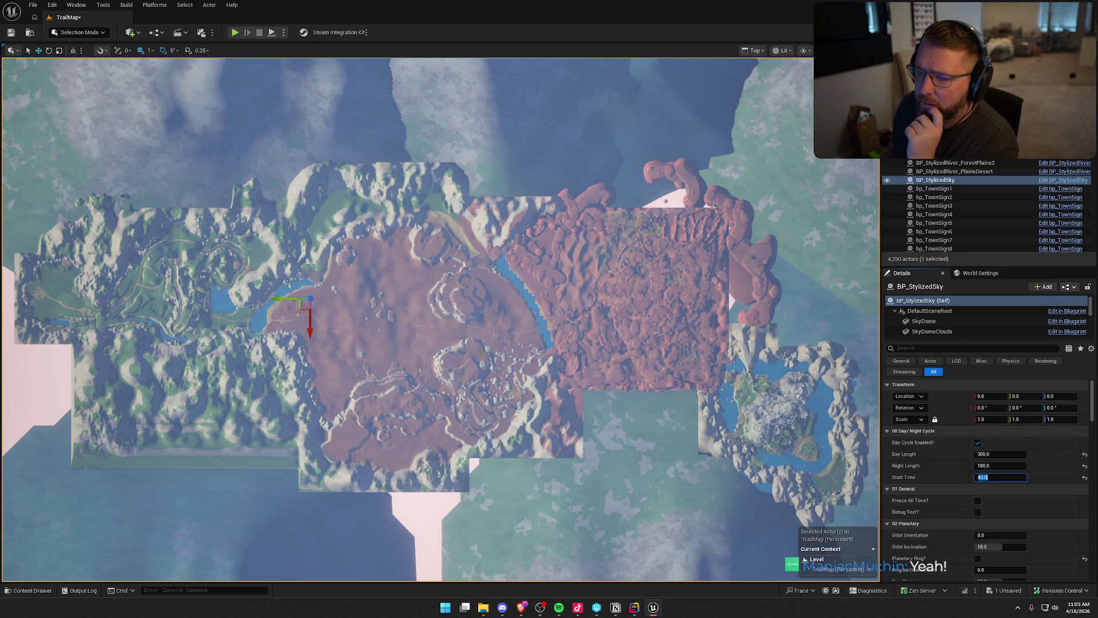
click(298, 110)
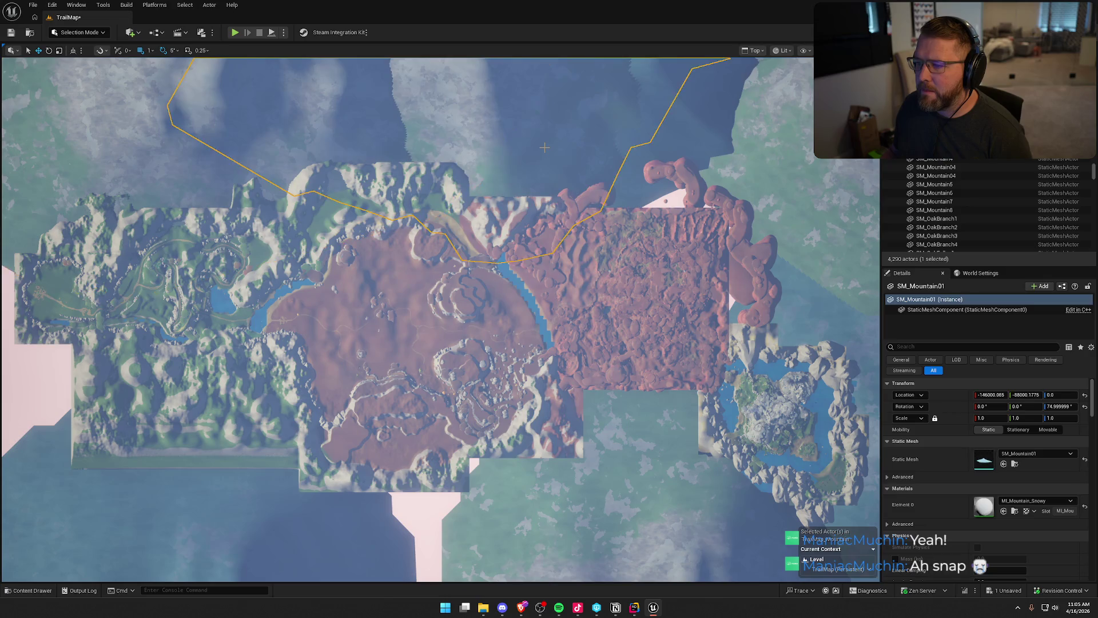
Step: Hide the mountain meshes along the top and top-right edges, including SM_Mountain03, SM_Mountain7 and SM_Mountain5
key(h)
click(385, 134)
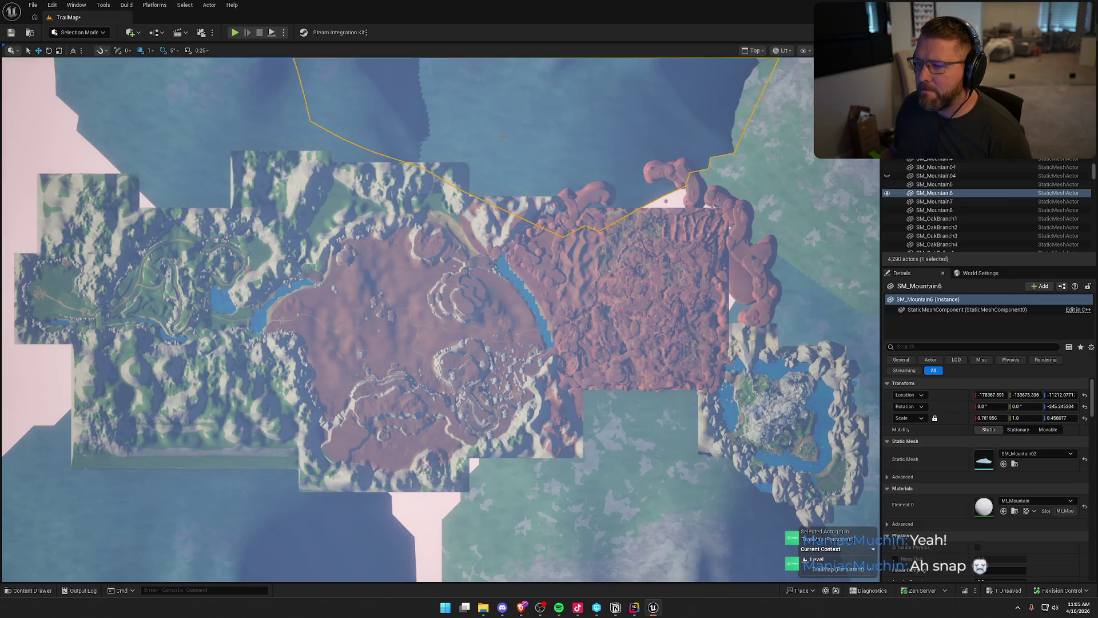
key(h)
click(223, 105)
key(h)
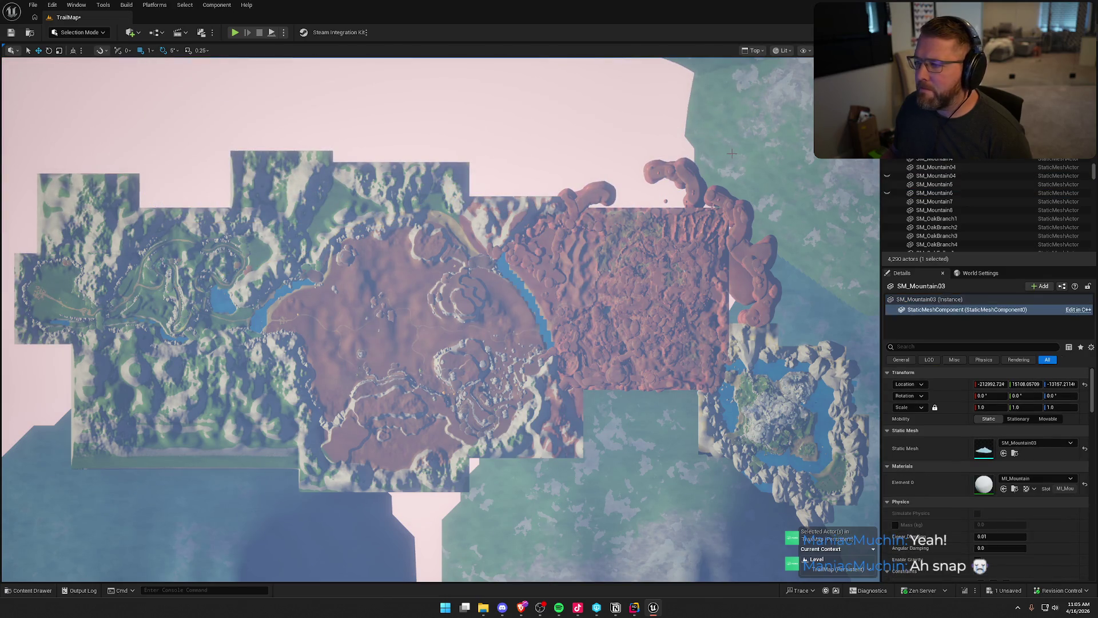
click(736, 153)
key(h)
click(737, 151)
key(h)
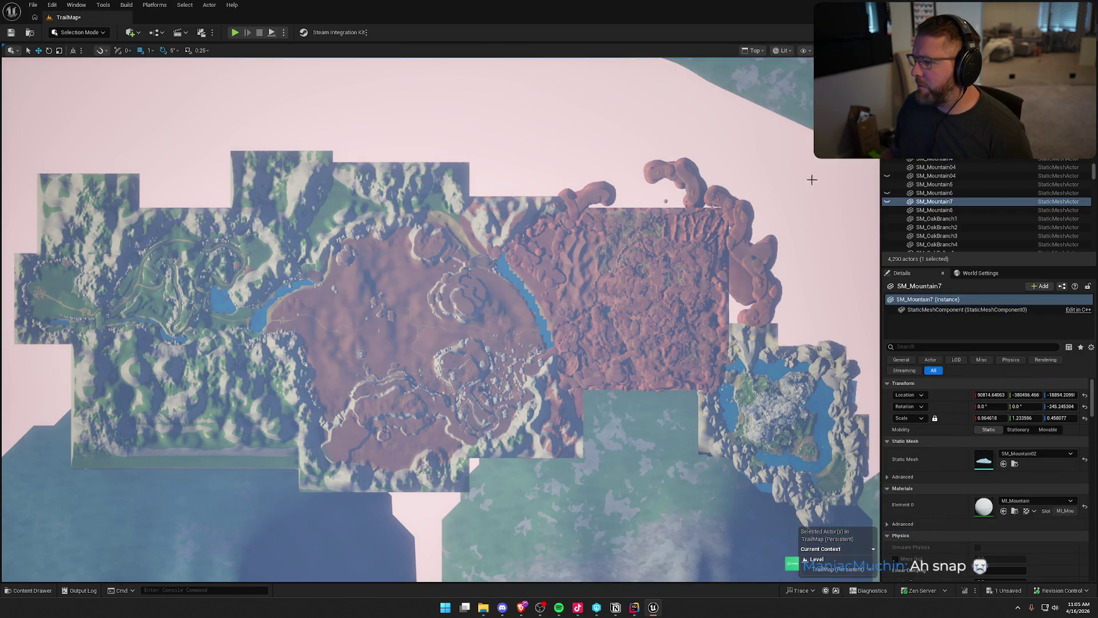
click(812, 179)
key(h)
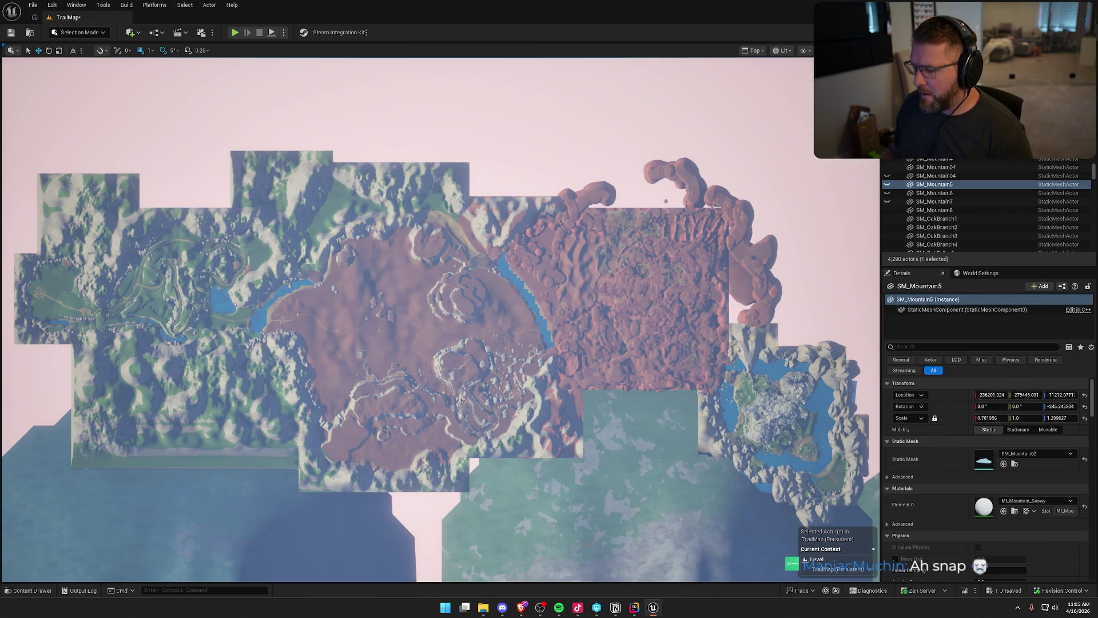
Step: Hide the bottom-centre, bottom-left and bottom-right SM_Mountain8 meshes
click(564, 535)
key(h)
click(243, 527)
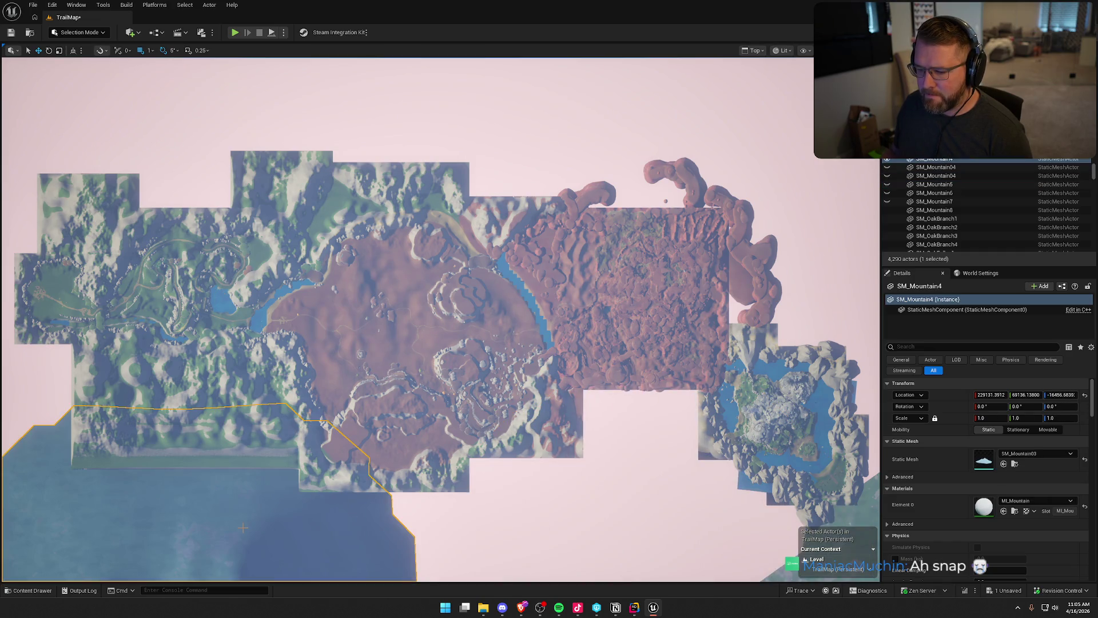
key(h)
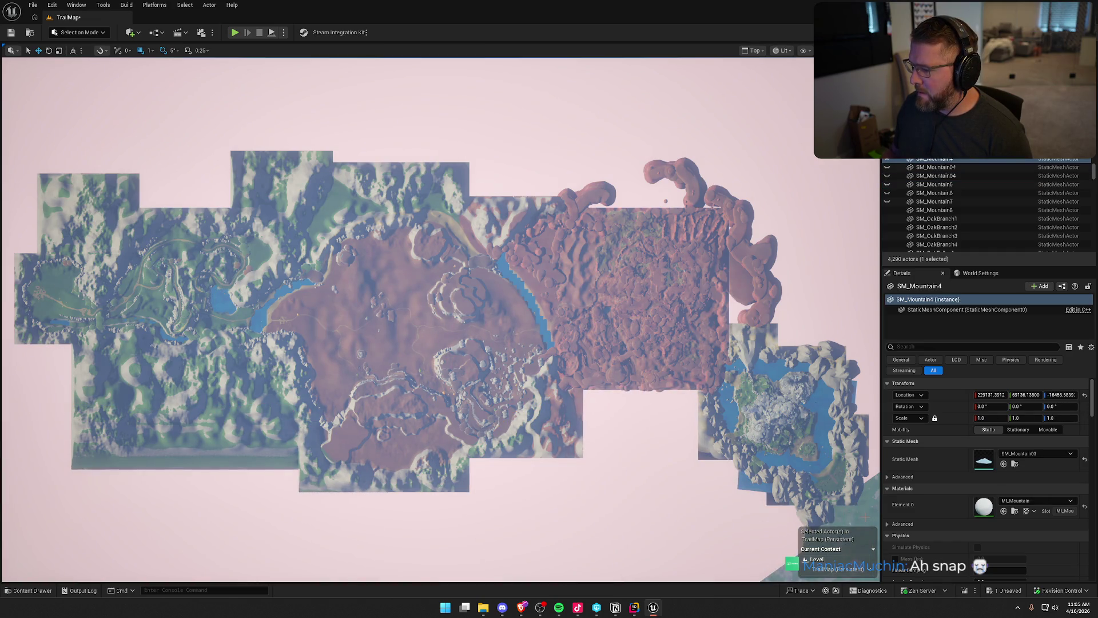
click(868, 520)
key(h)
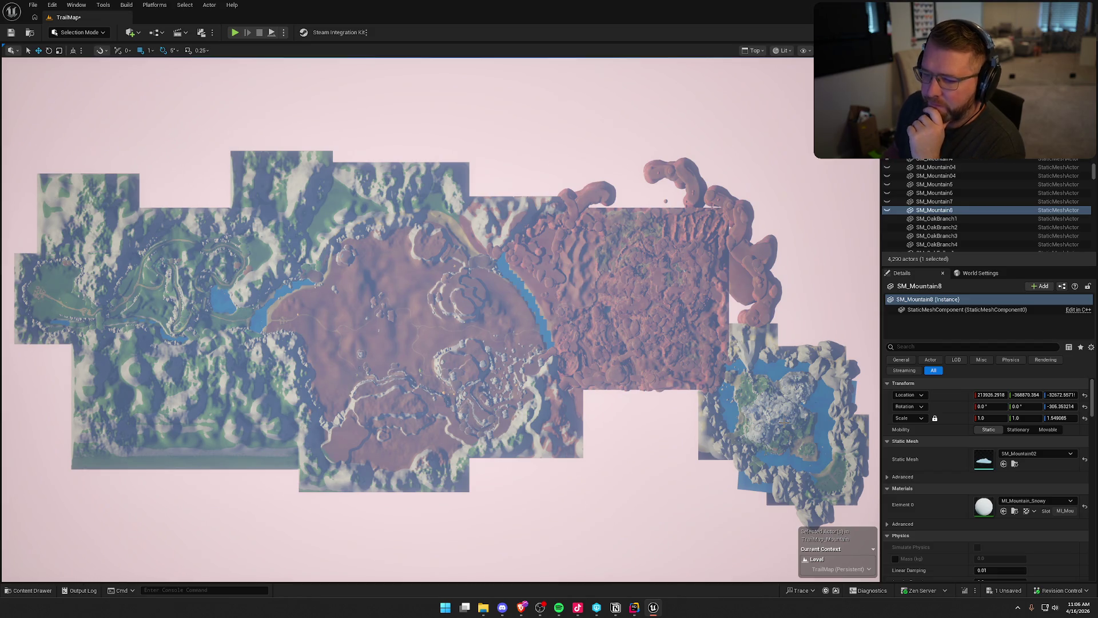
Step: Zoom and pan the Top view onto the green forested western region with its lakes
scroll(474, 307, up, 5)
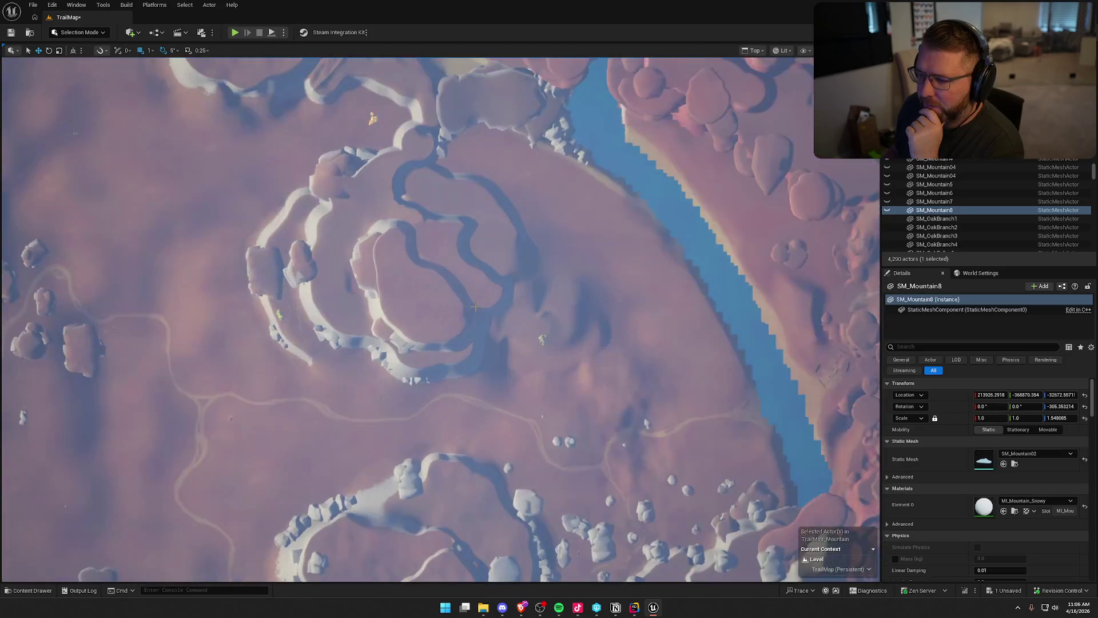
scroll(572, 309, down, 6)
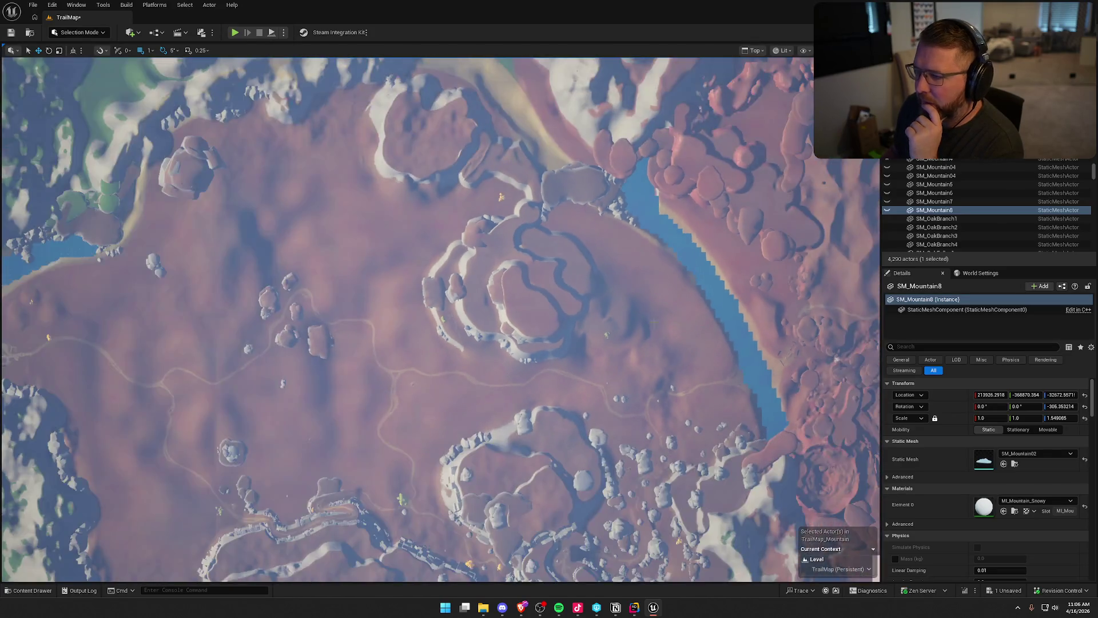
scroll(697, 326, down, 2)
scroll(550, 306, up, 6)
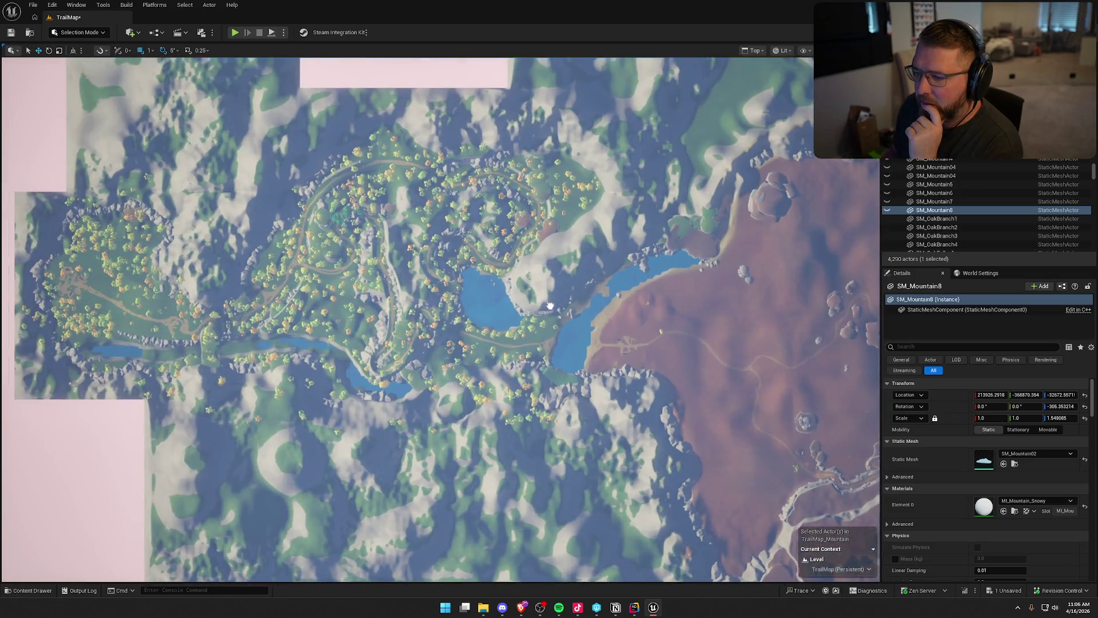
mouse_move(550, 306)
mouse_down()
mouse_move(676, 322)
mouse_move(687, 372)
mouse_move(672, 391)
mouse_up()
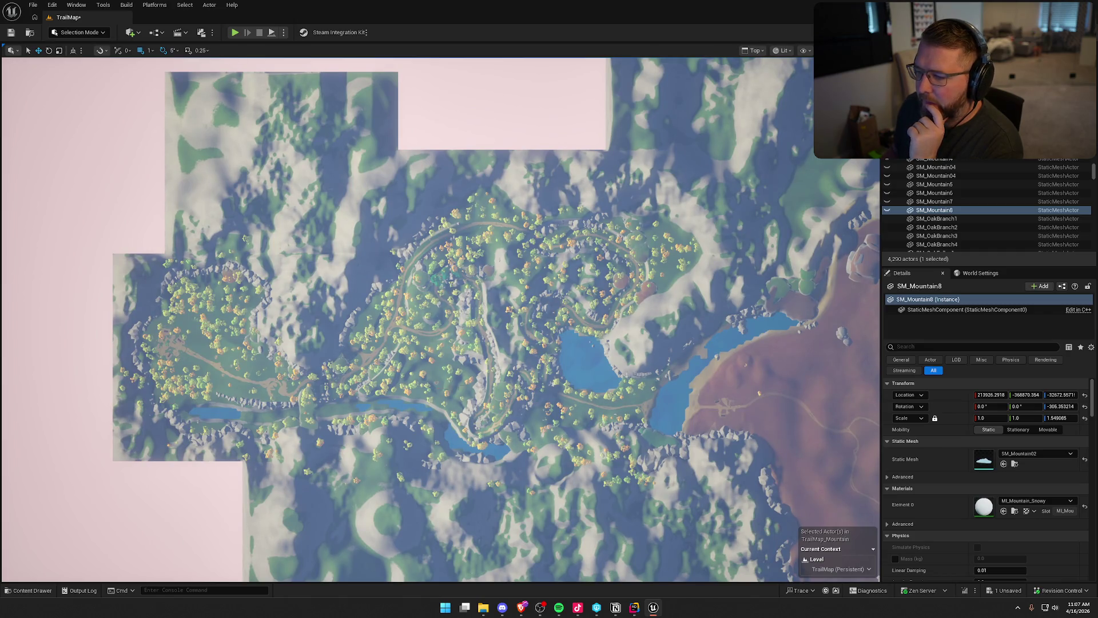
scroll(633, 417, down, 1)
scroll(633, 418, up, 2)
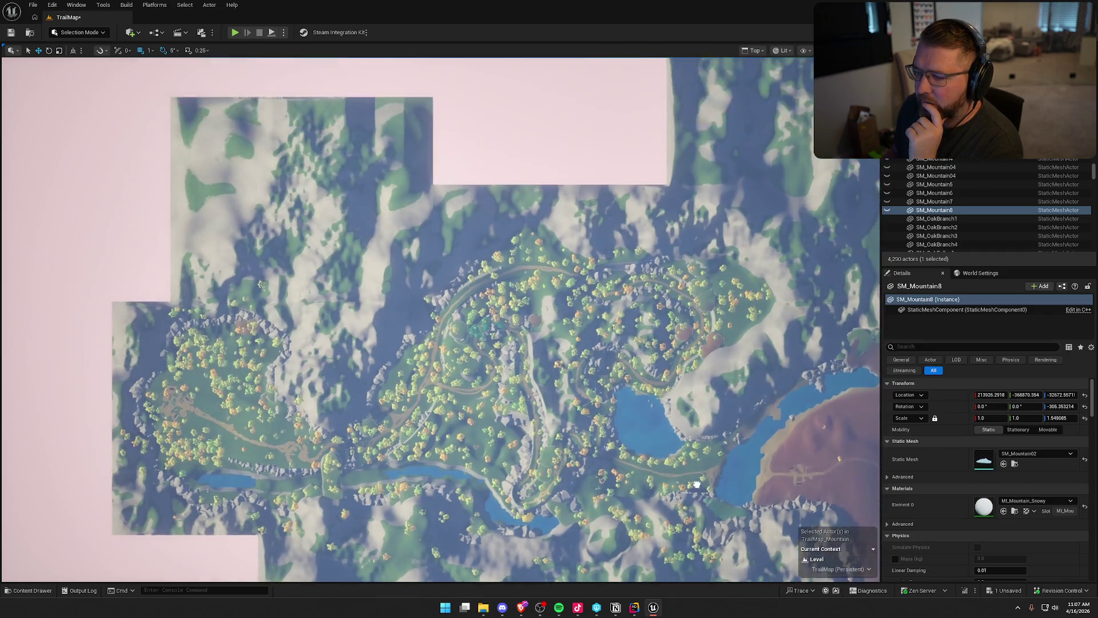
drag(686, 452, 674, 449)
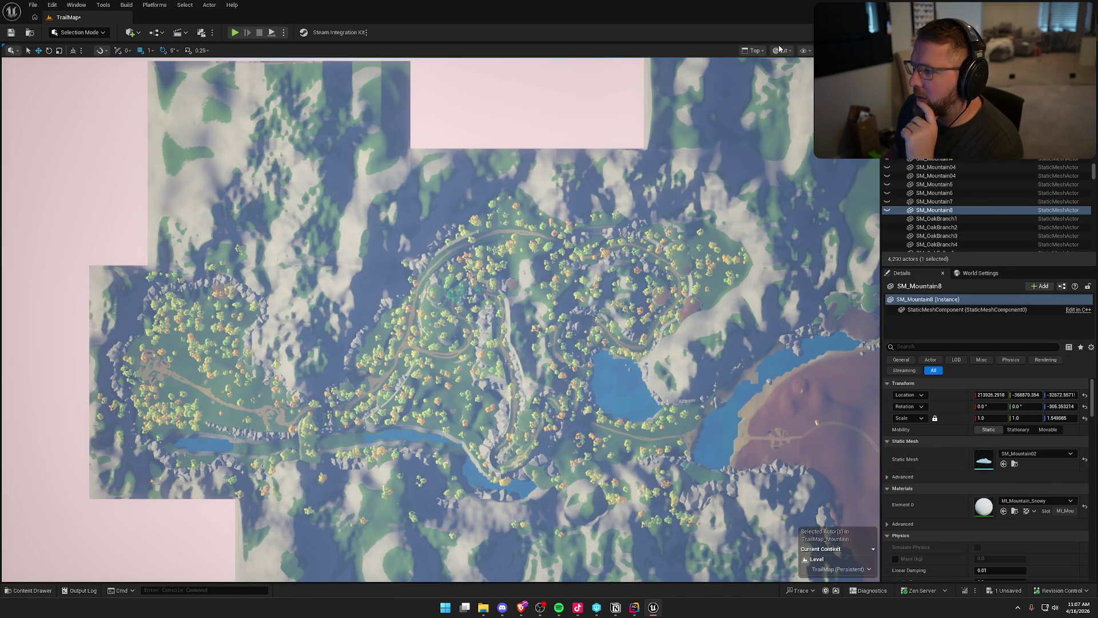
Step: Switch the viewport to the Cinematic Viewport layout and zoom out over the forest
click(757, 50)
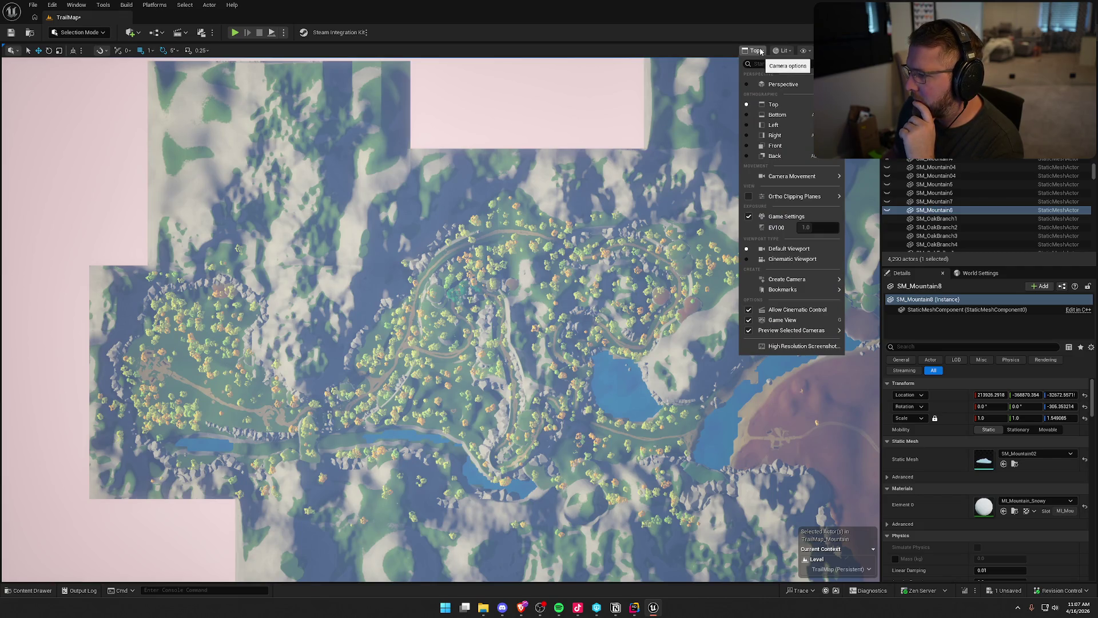
mouse_move(750, 198)
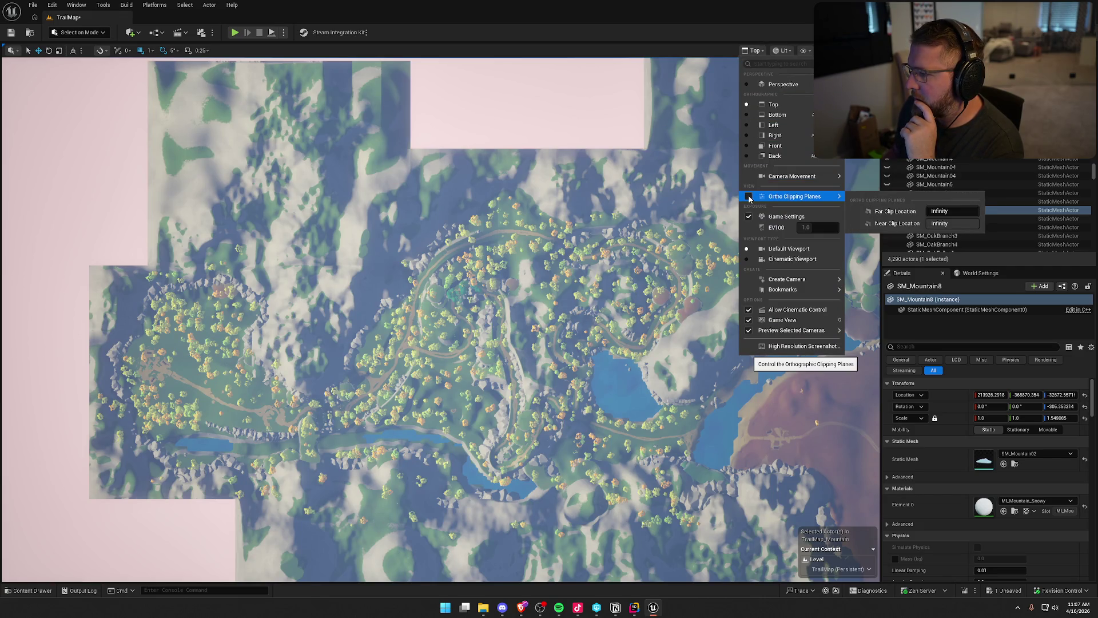
mouse_move(799, 178)
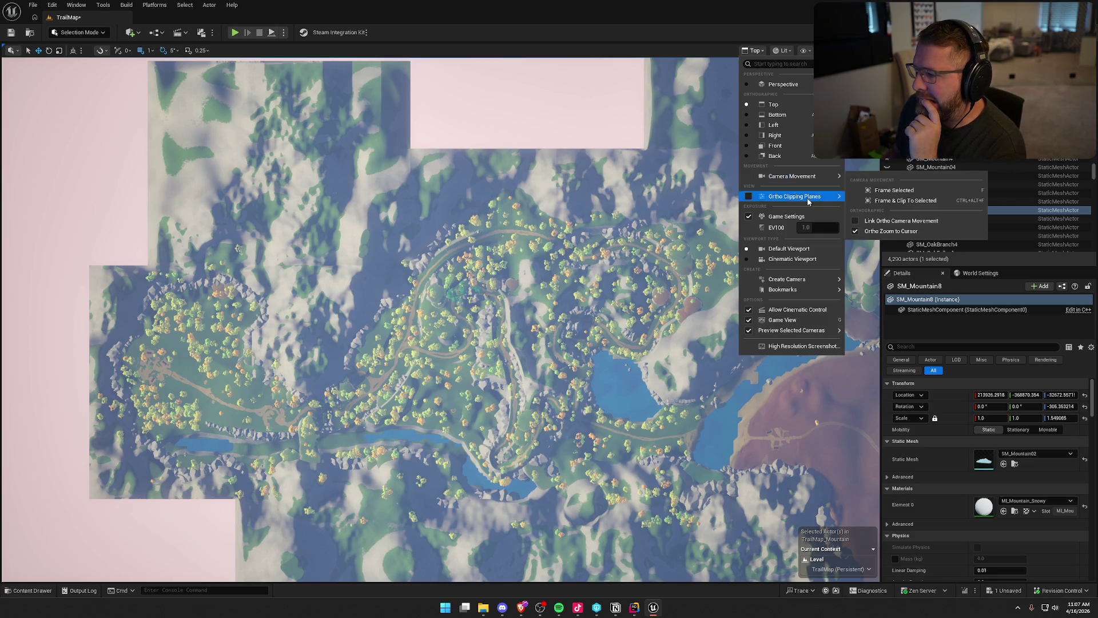
click(799, 260)
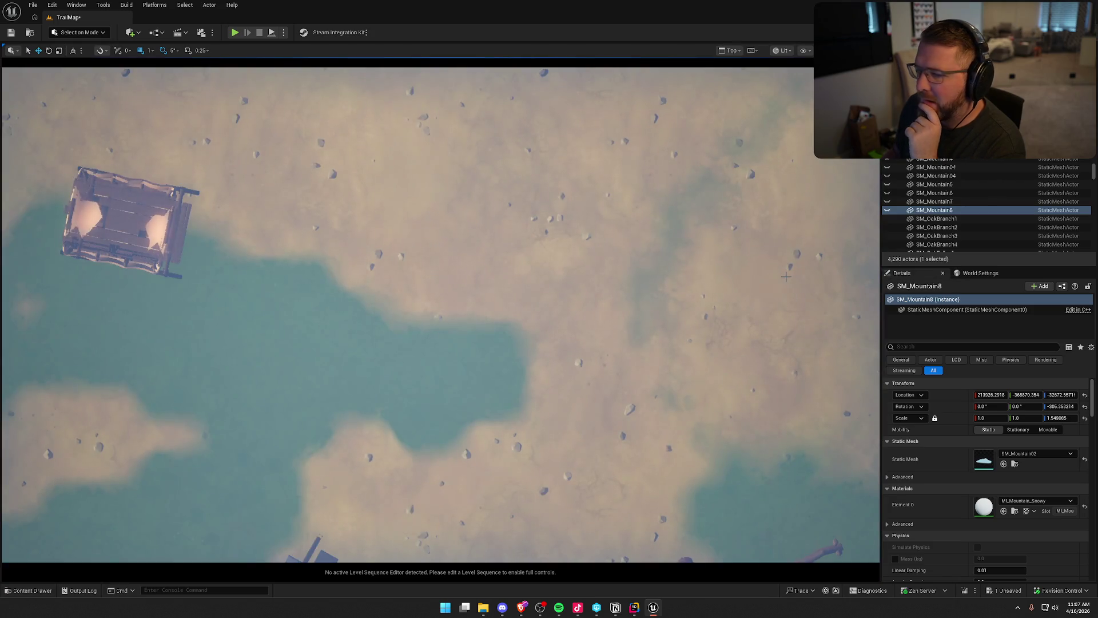
scroll(481, 291, down, 10)
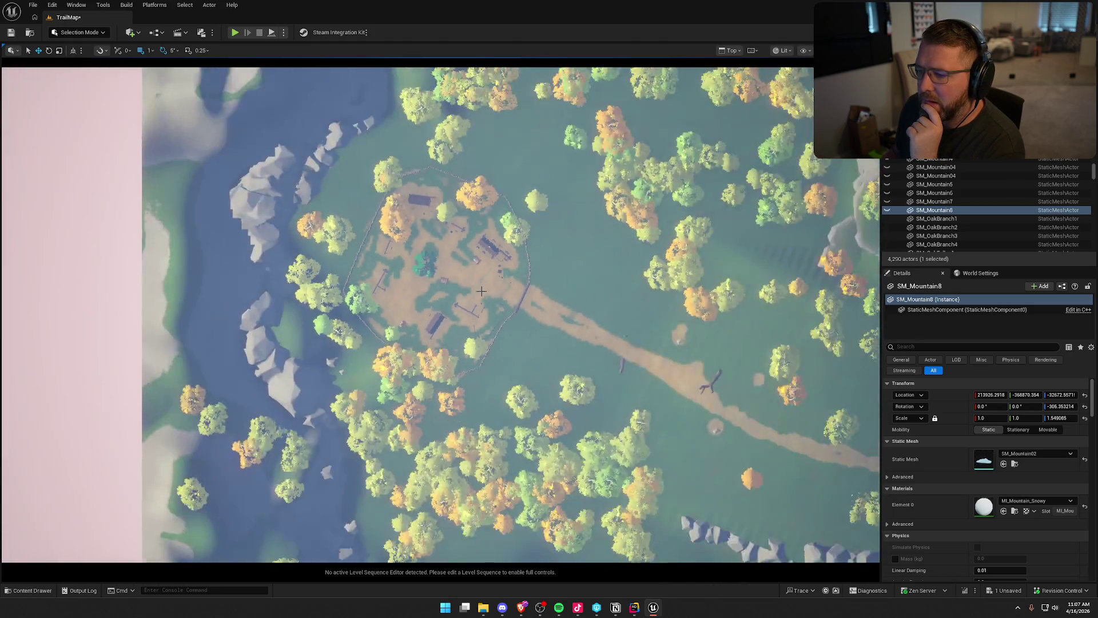
scroll(481, 291, down, 8)
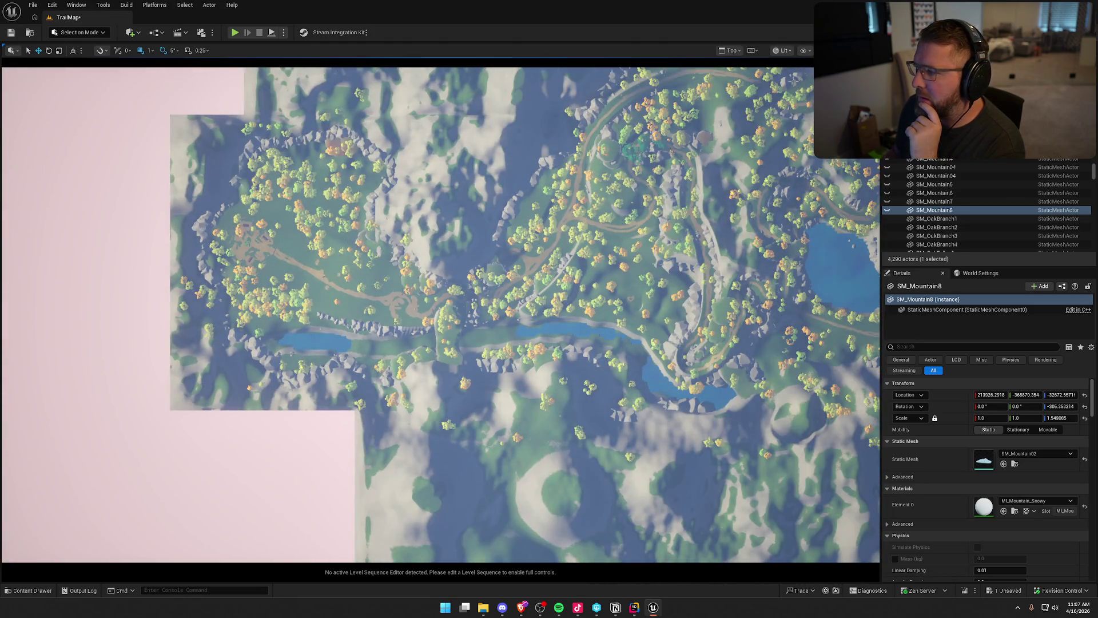
click(731, 51)
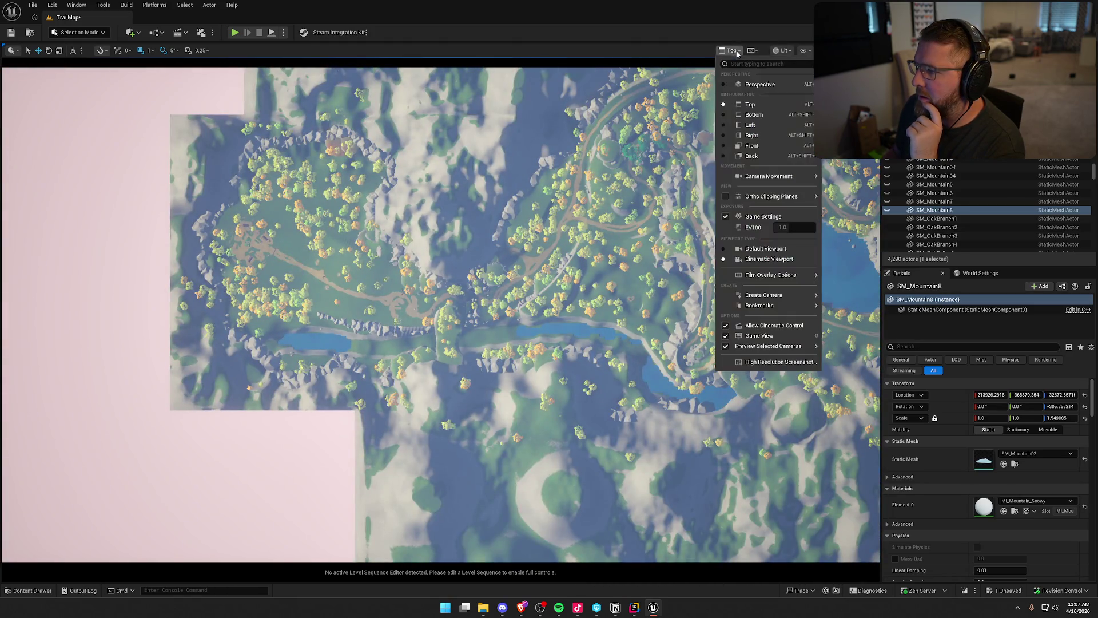
Step: Return the viewport to the Default layout and reframe the map around the camp
click(723, 254)
scroll(446, 266, up, 15)
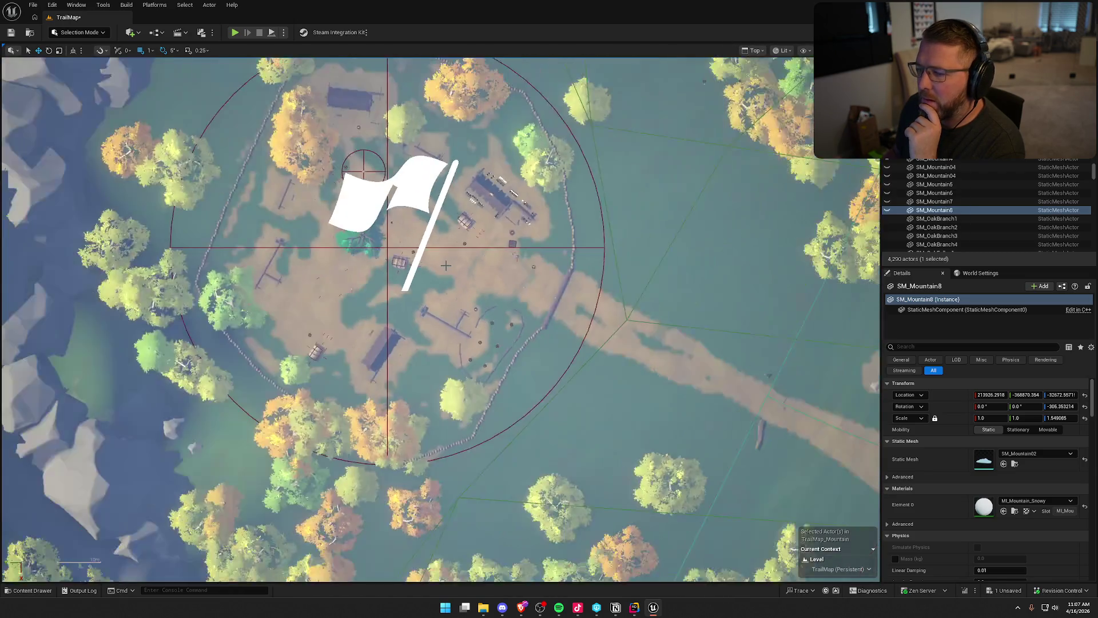
drag(471, 293, 477, 295)
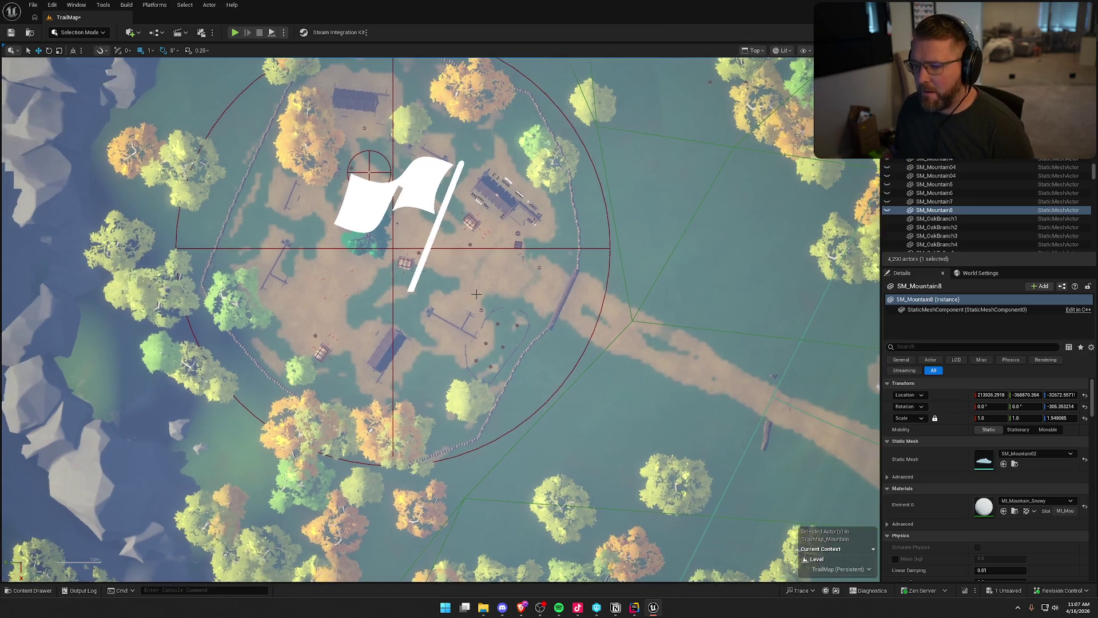
scroll(477, 294, down, 10)
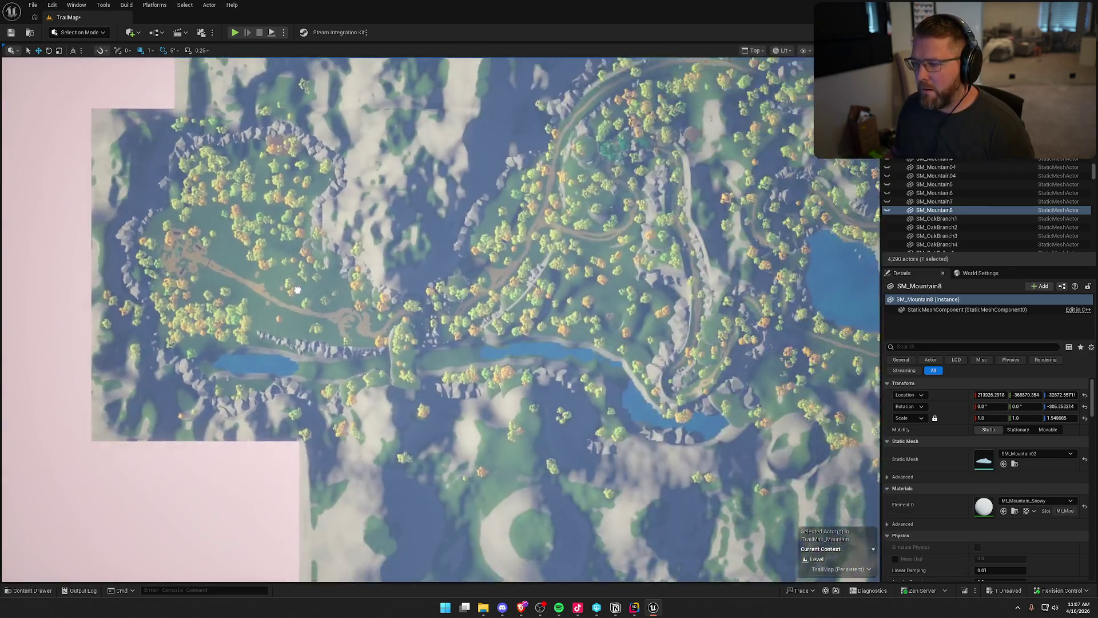
scroll(297, 290, down, 2)
mouse_move(368, 297)
mouse_down()
mouse_move(404, 344)
mouse_move(370, 390)
mouse_up()
scroll(404, 343, up, 1)
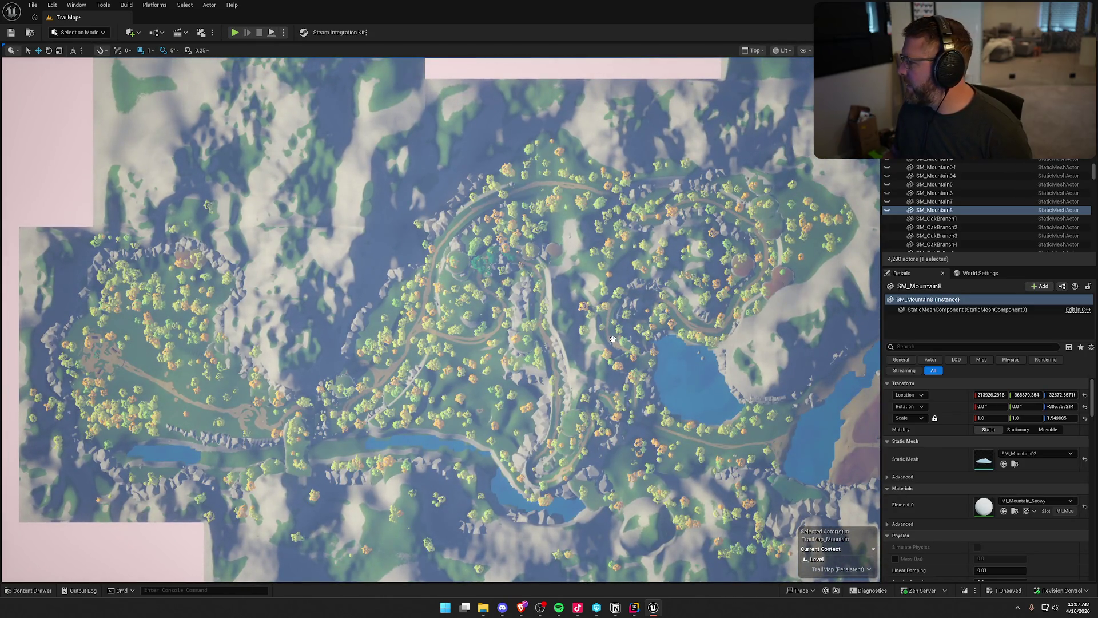
Step: Clear the level selection so nothing is selected, keeping the forest framed
right_click(613, 338)
click(647, 115)
key(Escape)
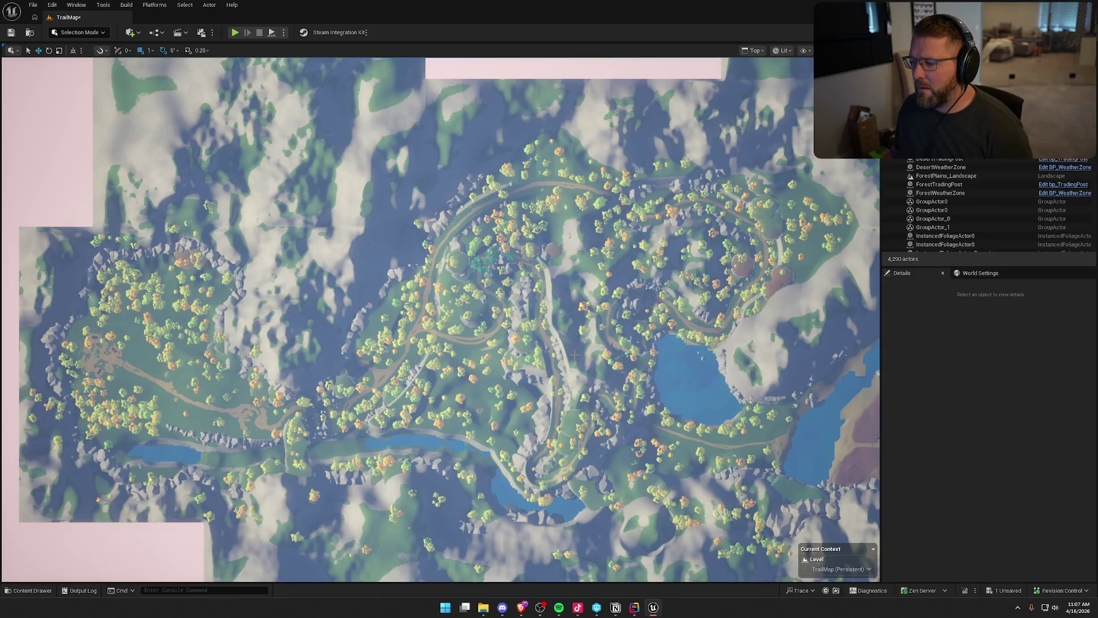
mouse_move(573, 355)
mouse_down()
mouse_move(562, 308)
mouse_move(572, 352)
mouse_up()
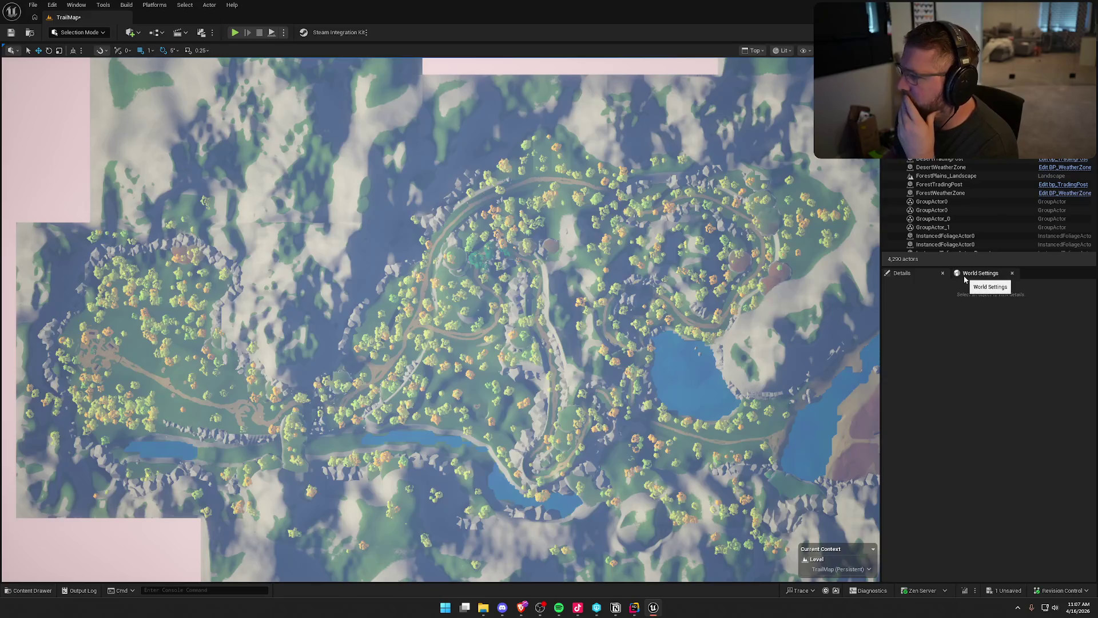
click(756, 51)
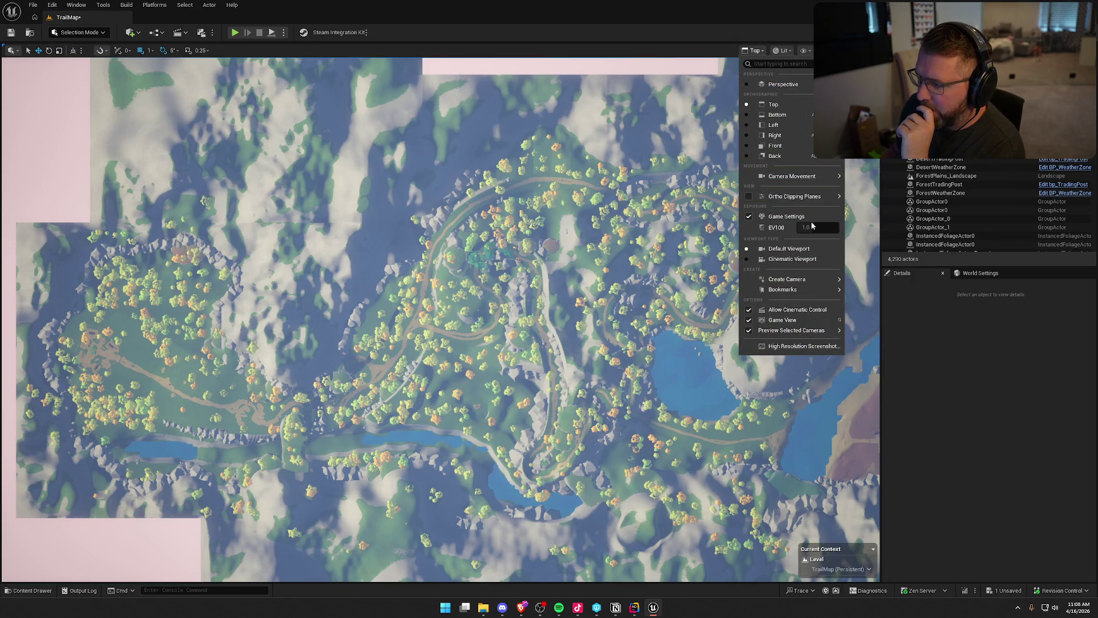
Step: Preview Unlit, Detail Lighting, Lighting Only, Player Collision and Path Tracing view modes, then return to Lit
mouse_move(791, 282)
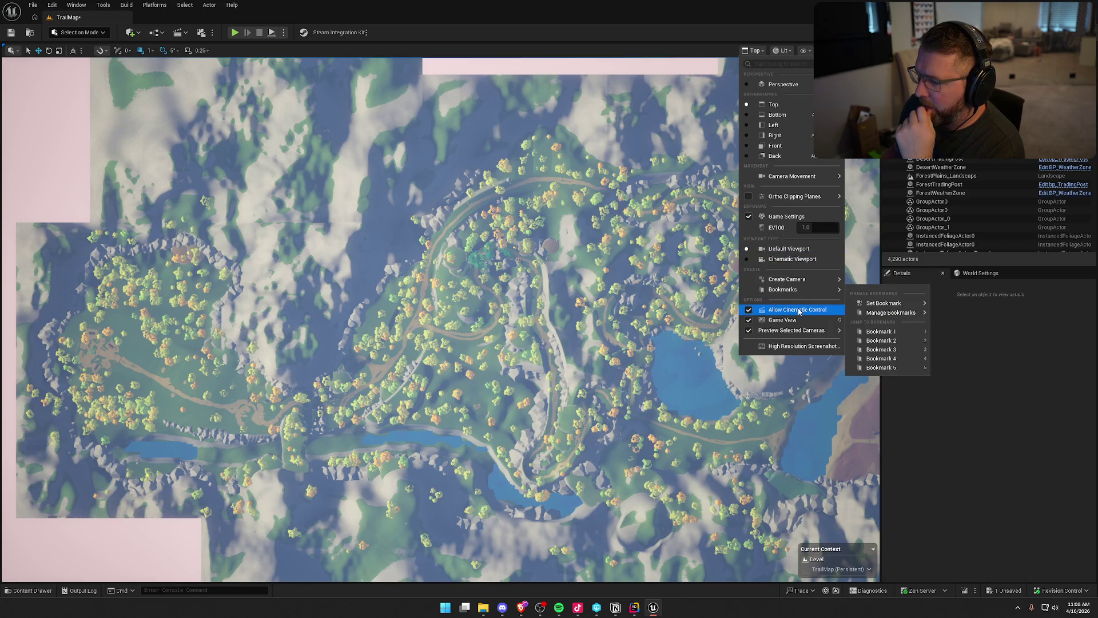
mouse_move(804, 333)
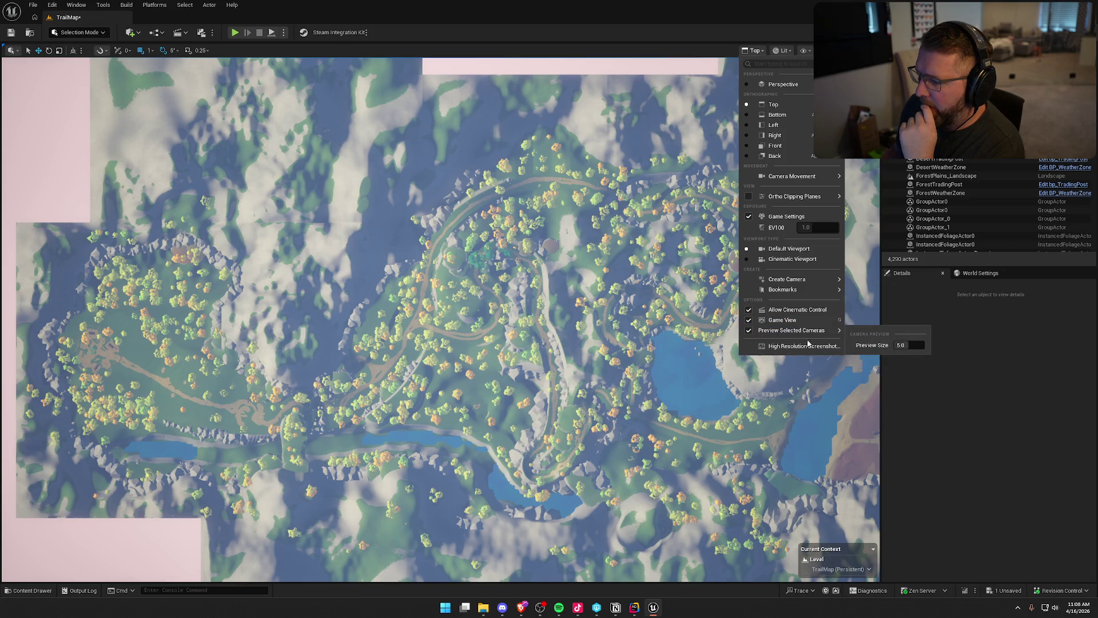
click(787, 51)
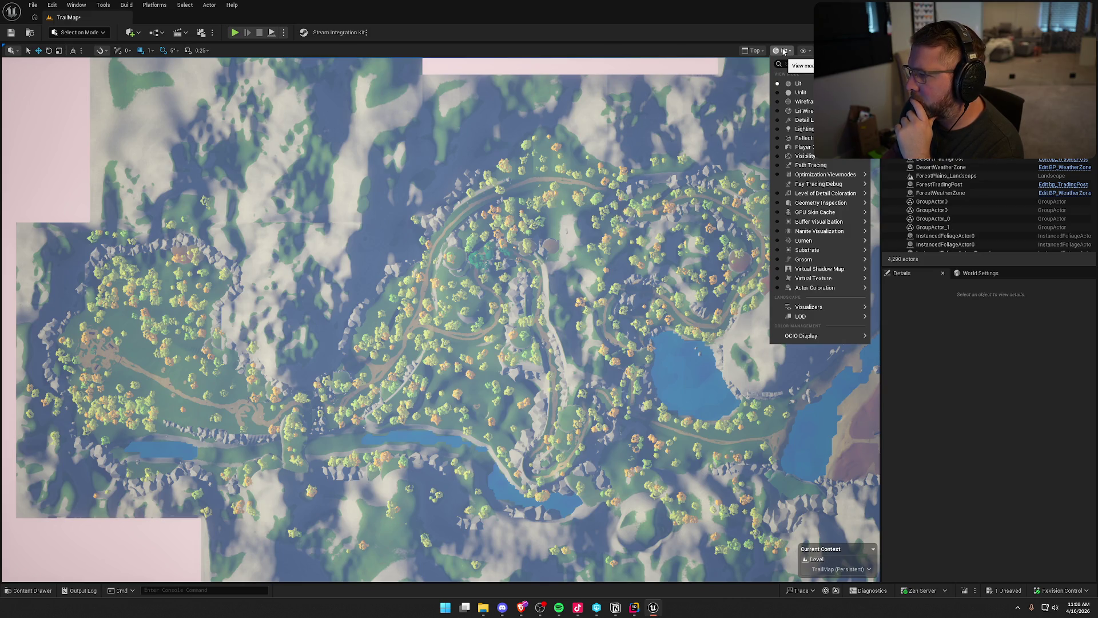
click(779, 94)
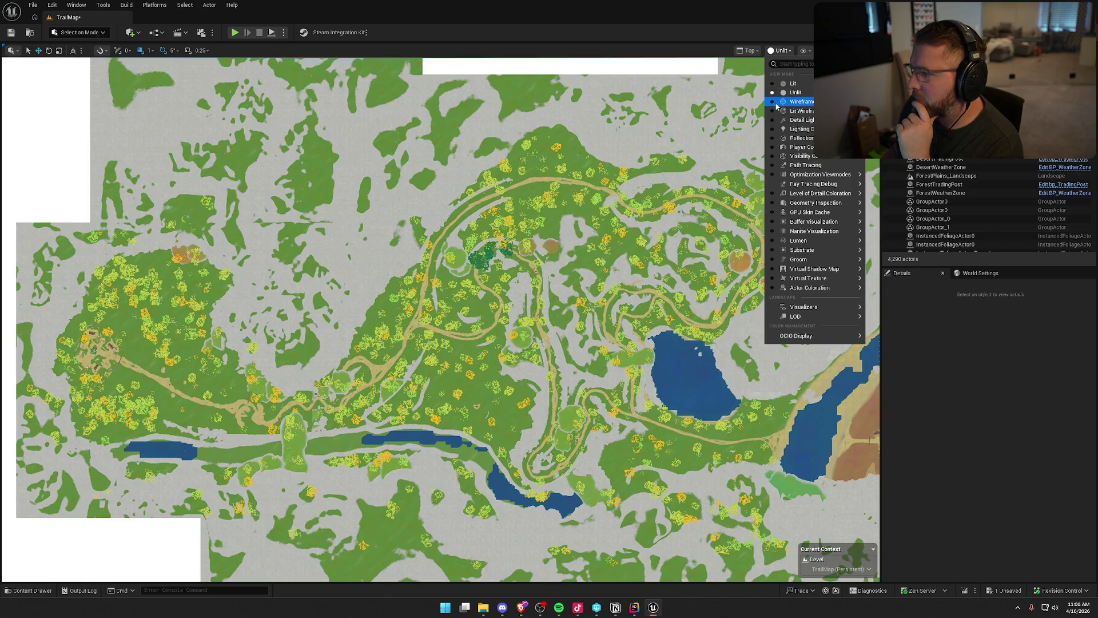
click(774, 122)
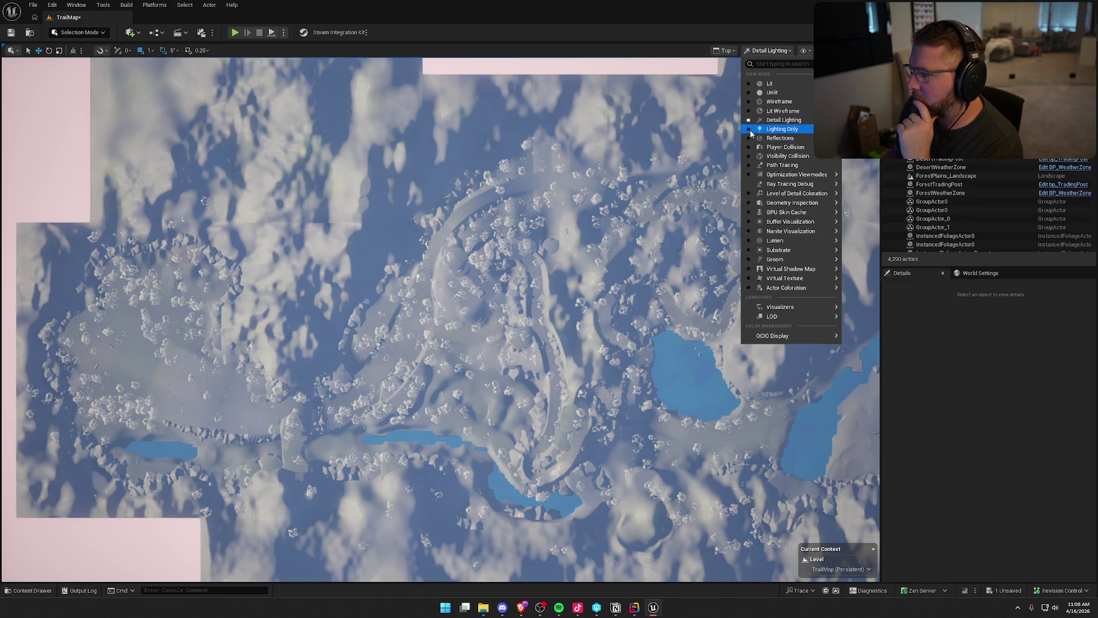
click(752, 130)
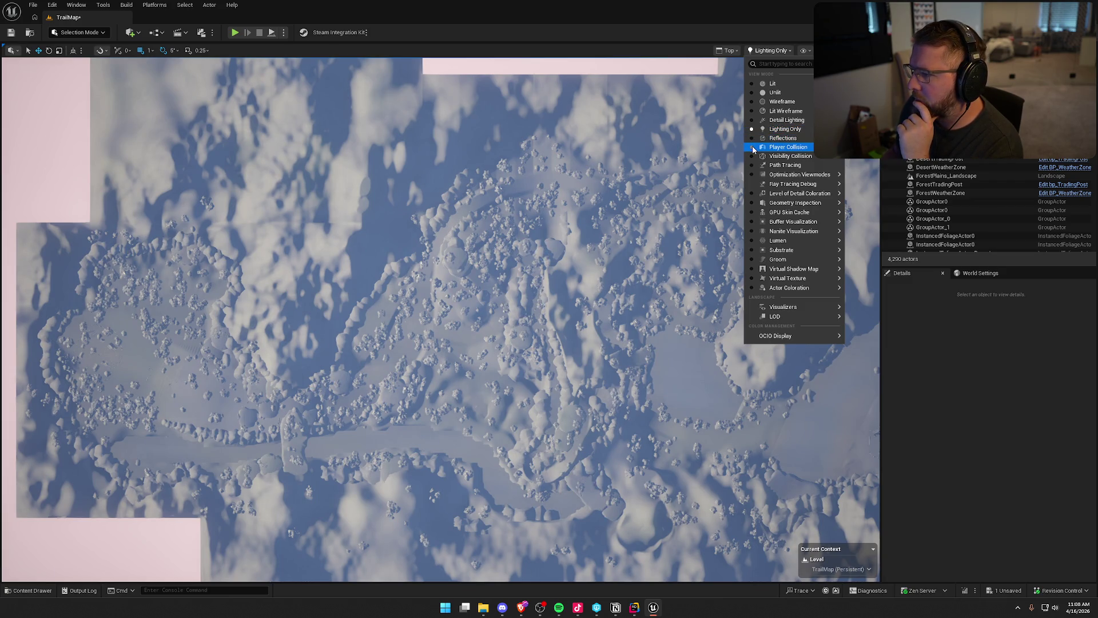
click(752, 147)
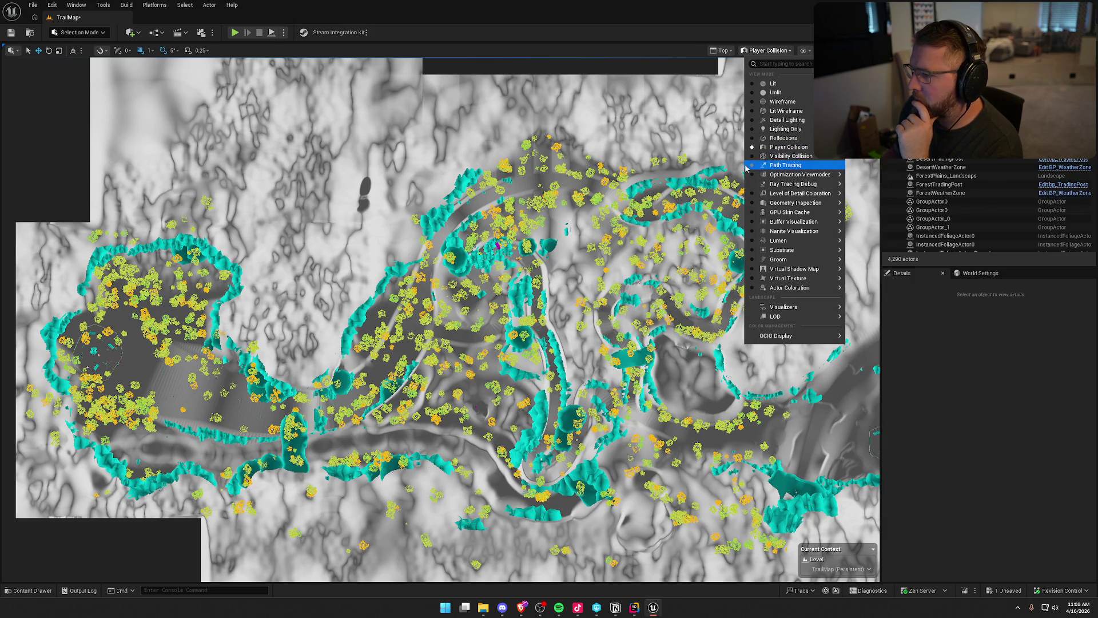
click(746, 167)
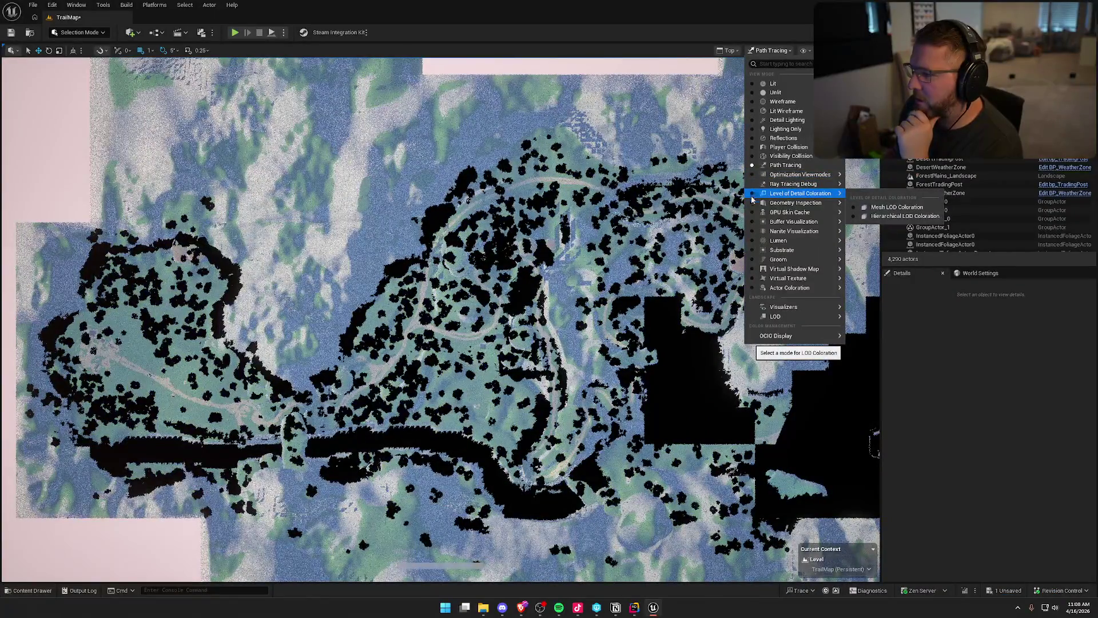
click(754, 86)
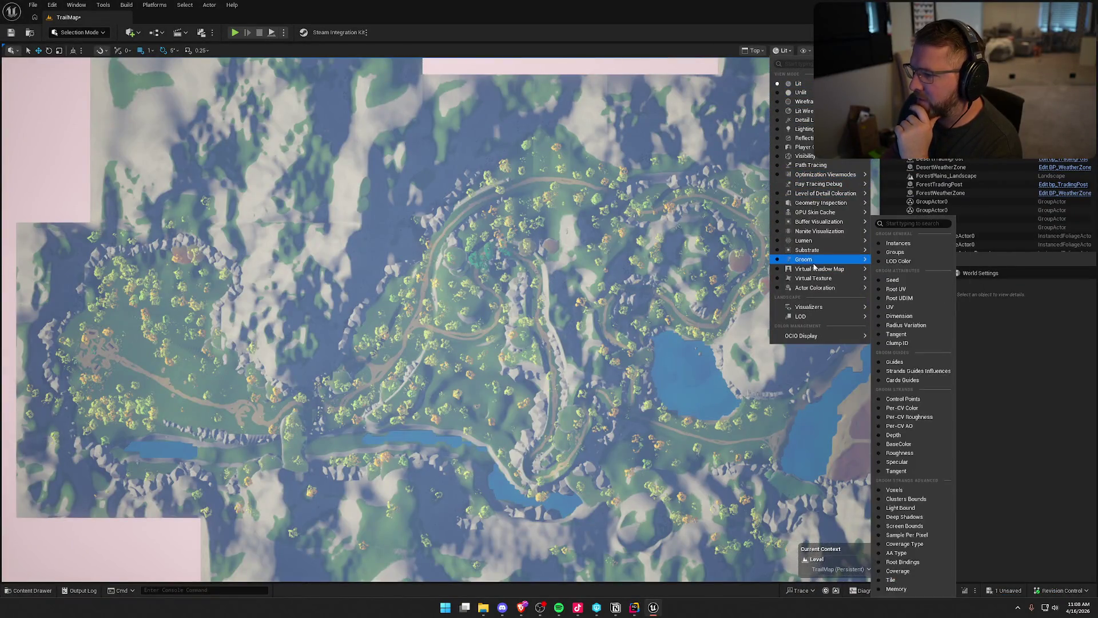
mouse_move(816, 182)
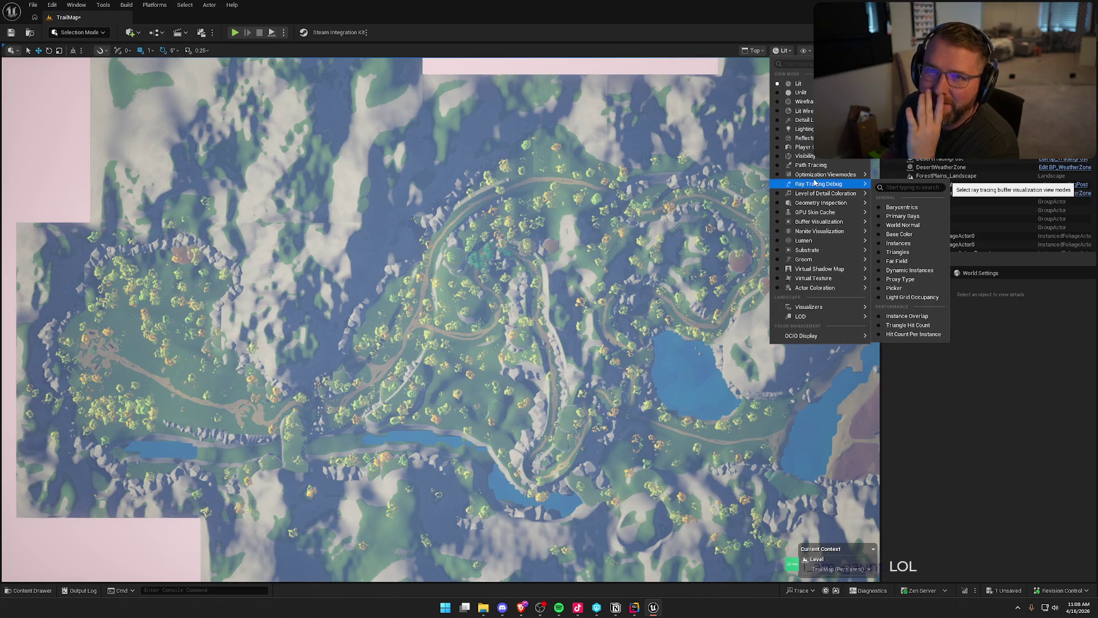
mouse_move(819, 288)
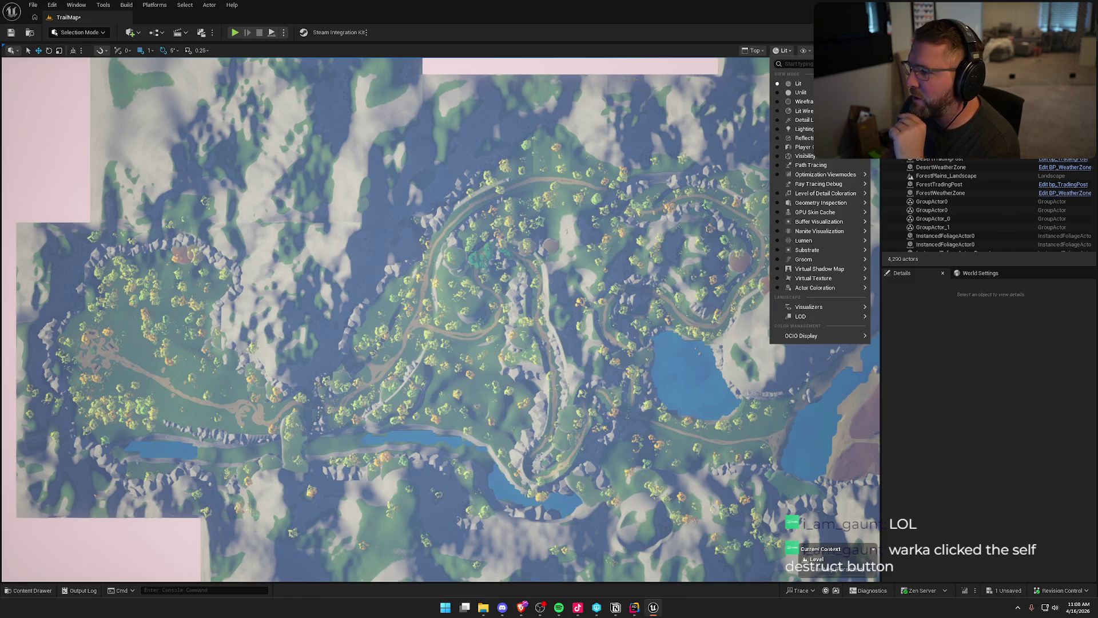
Step: Browse the View Mode list's Lumen and Virtual Shadow Map submenus, then close it unchanged
click(623, 72)
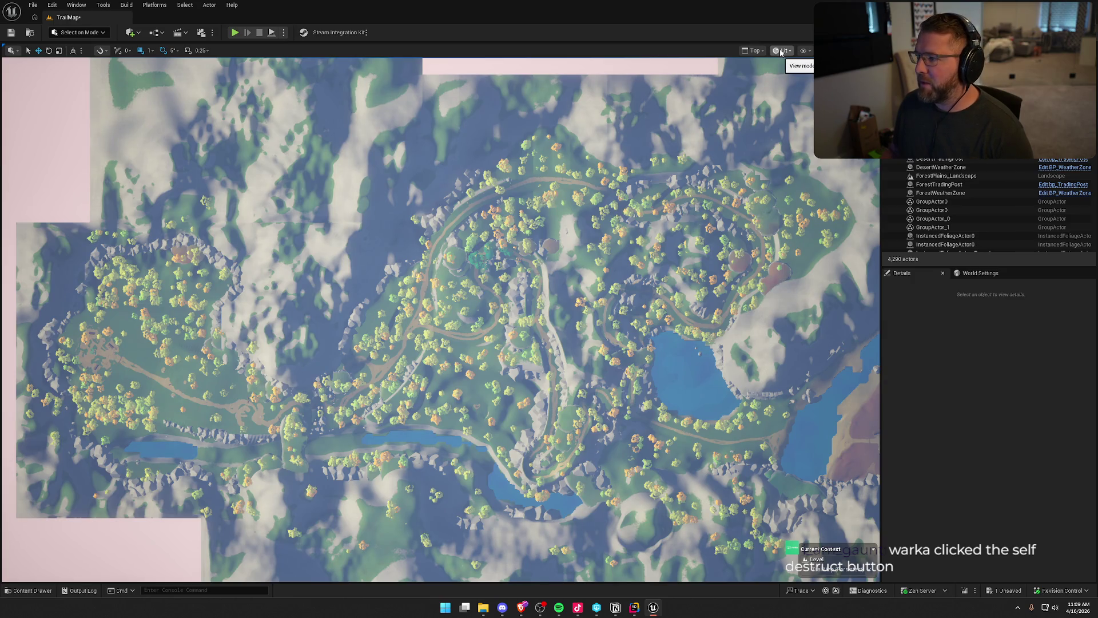
click(783, 52)
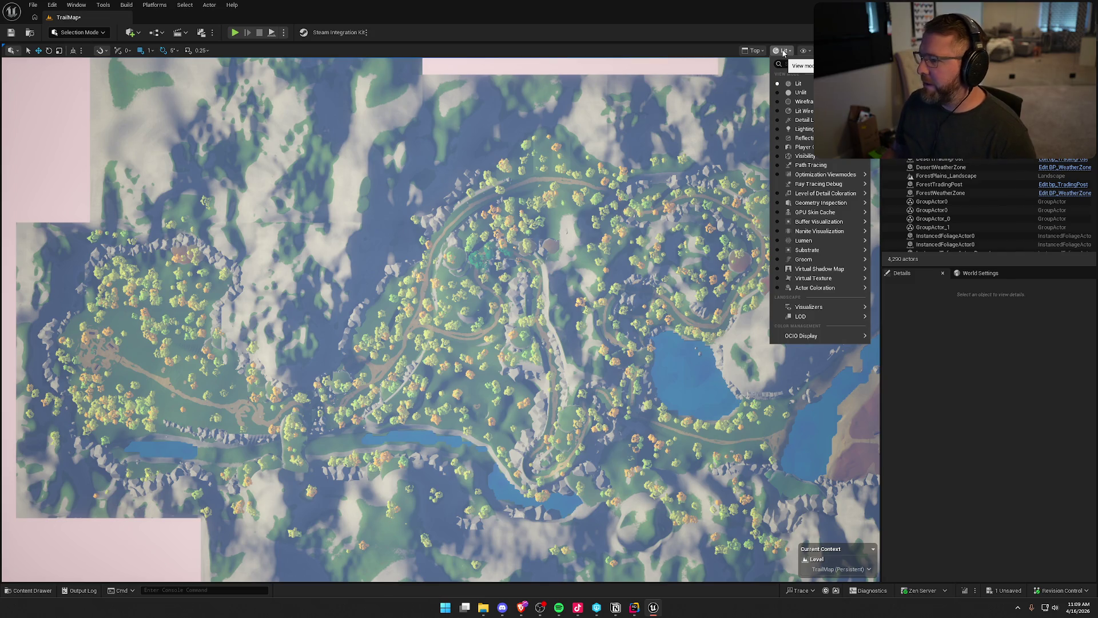
mouse_move(826, 241)
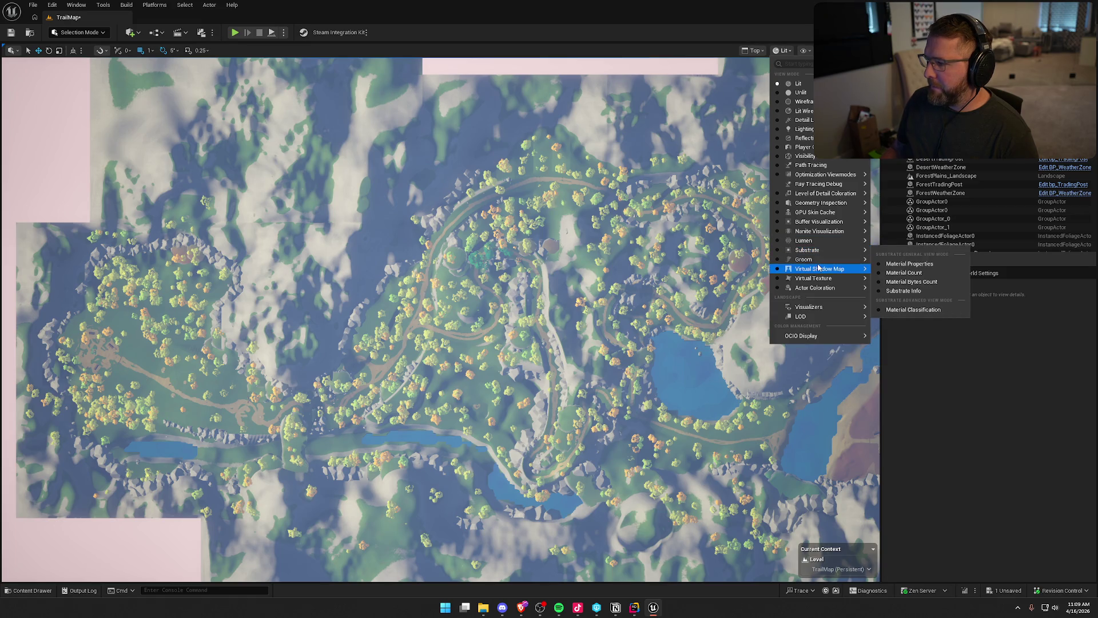
mouse_move(818, 267)
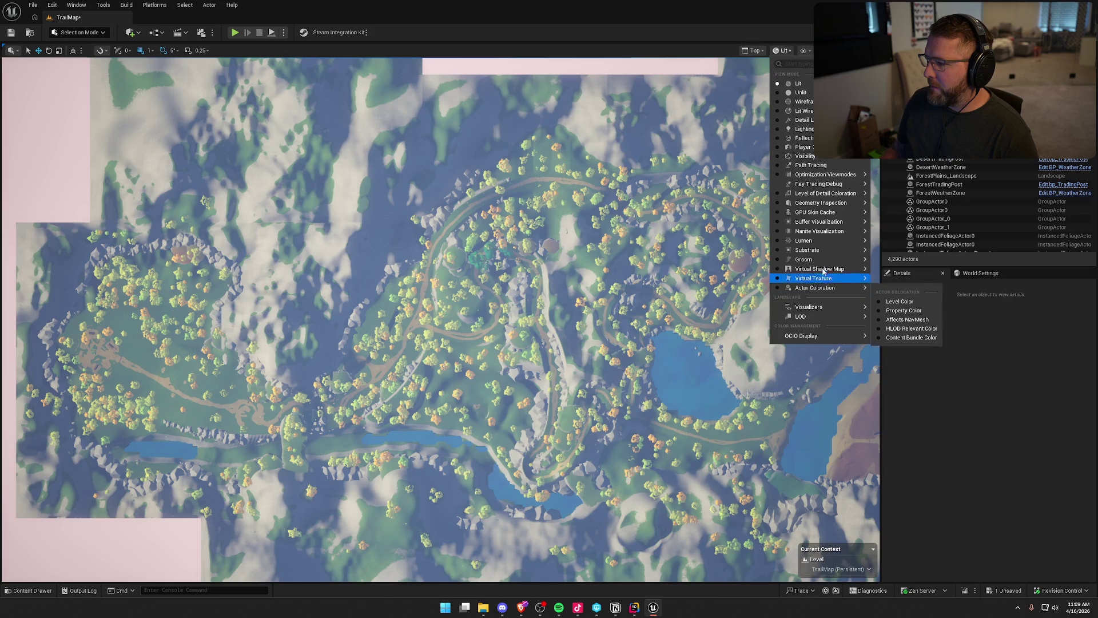
click(717, 25)
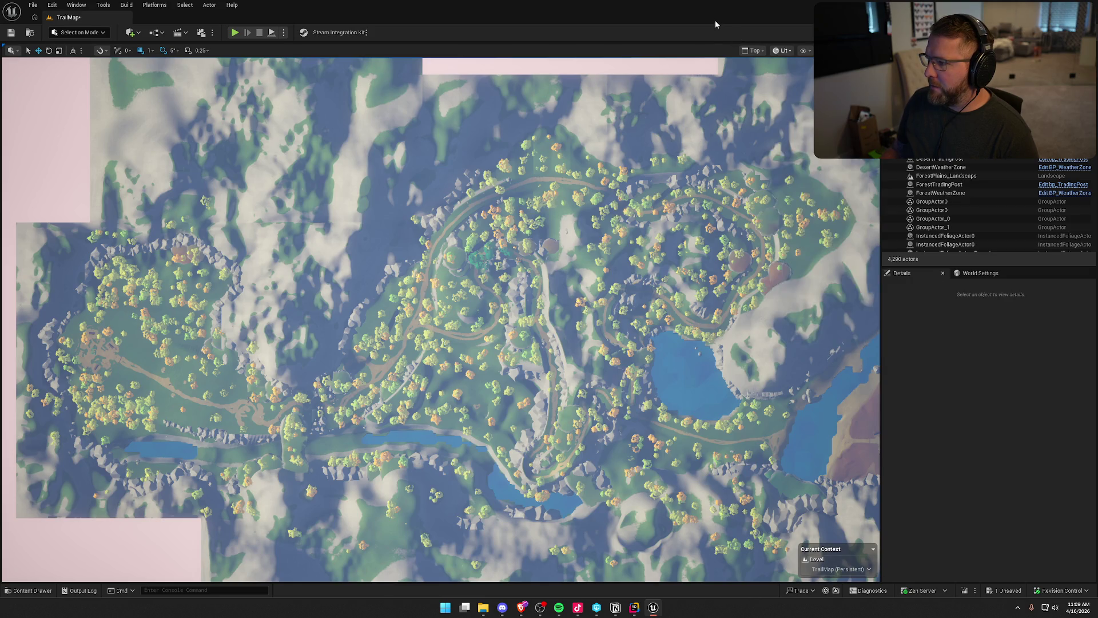
Step: Snip the whole top-down map to the clipboard, then switch to the Rider window
drag(689, 172, 691, 138)
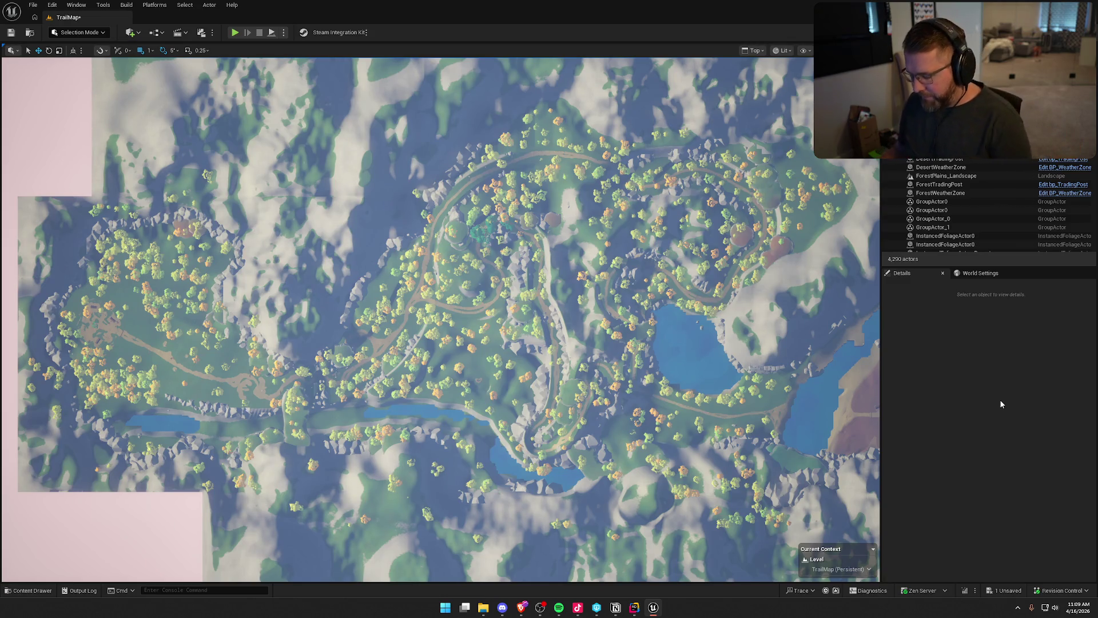
key(super+shift+s)
mouse_move(11, 67)
mouse_down()
mouse_move(767, 479)
mouse_move(850, 546)
mouse_move(876, 538)
mouse_up()
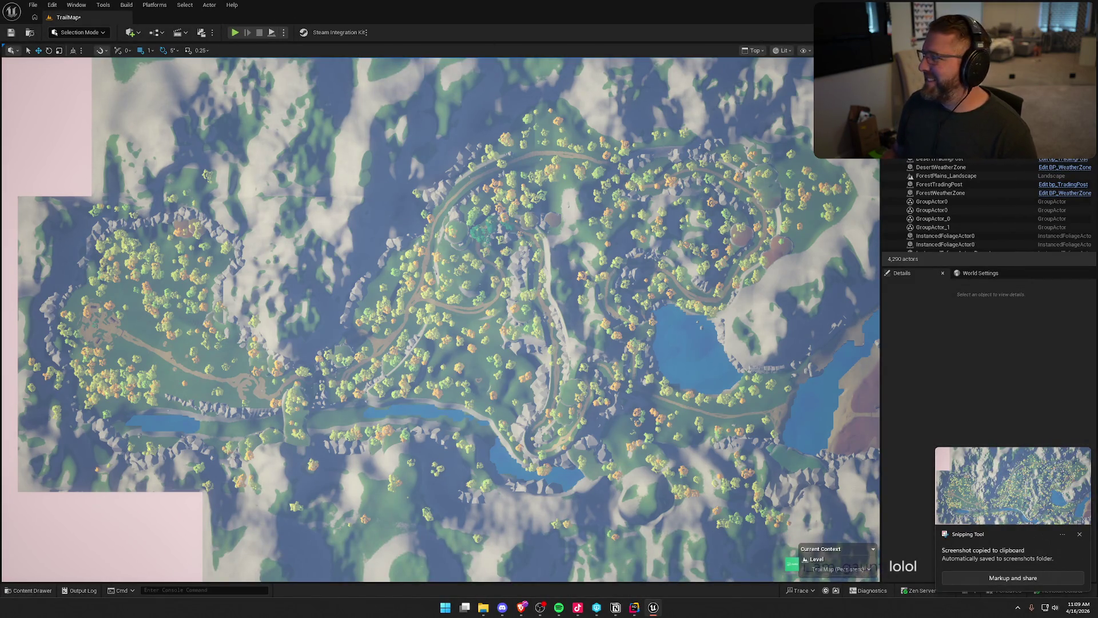
key(alt+Tab)
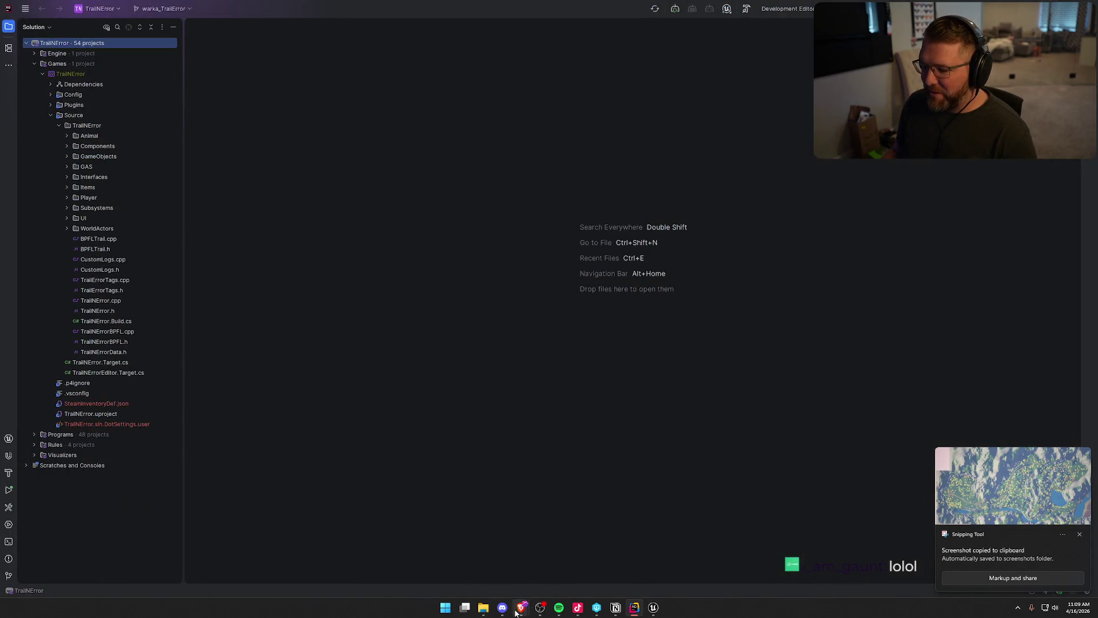
Step: Open the Gemini app in a new Brave tab and paste the map screenshot into its prompt
mouse_move(522, 608)
click(577, 572)
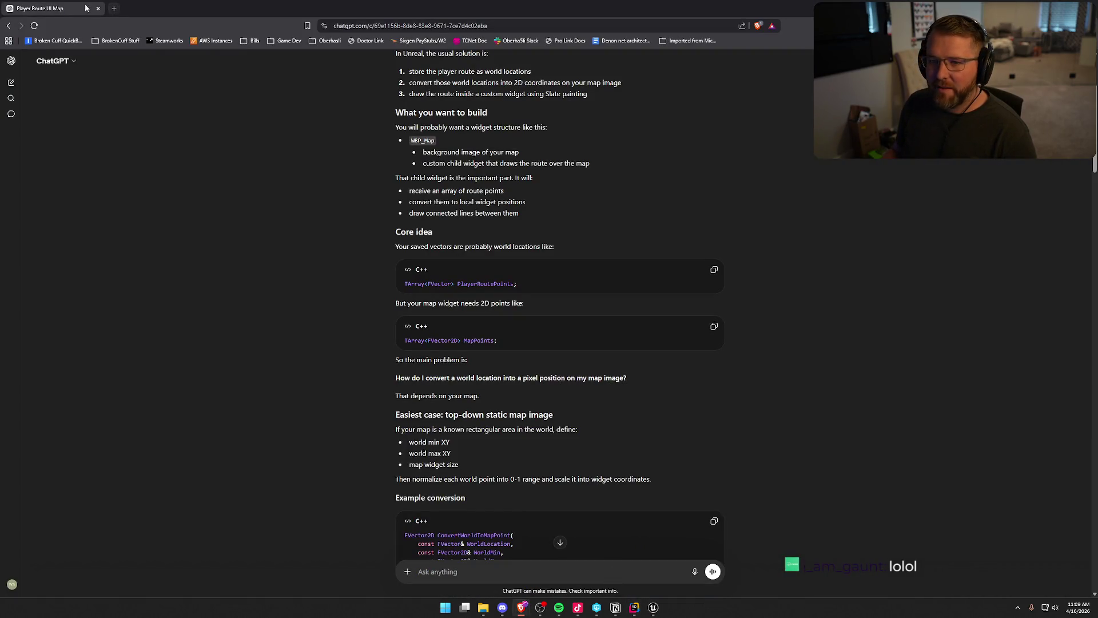
click(115, 8)
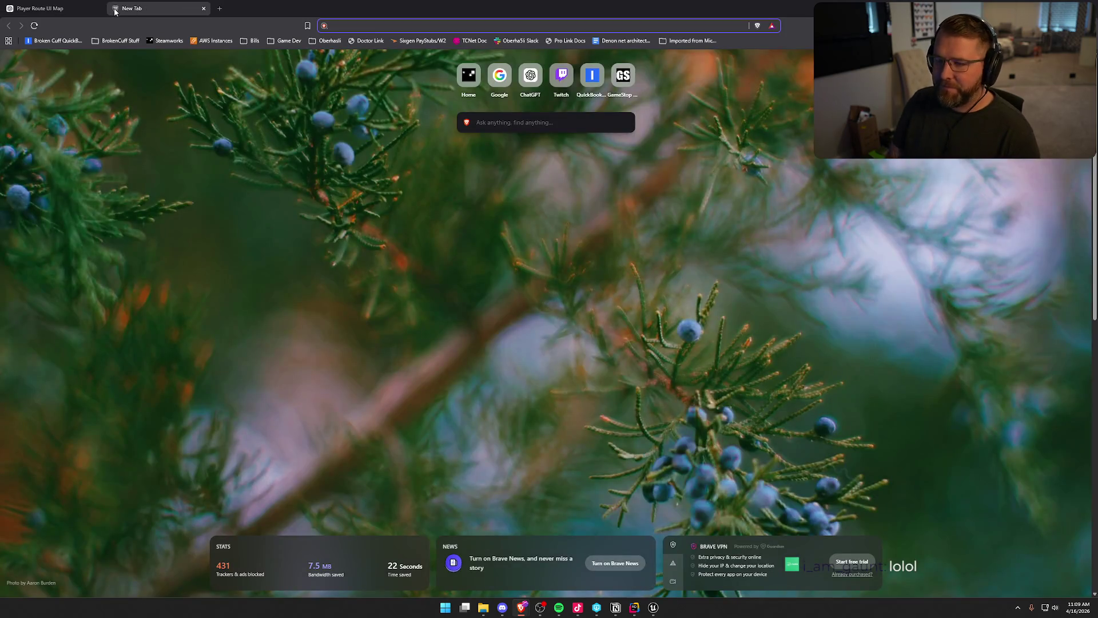
text(gemini.google/overview/image-generation/)
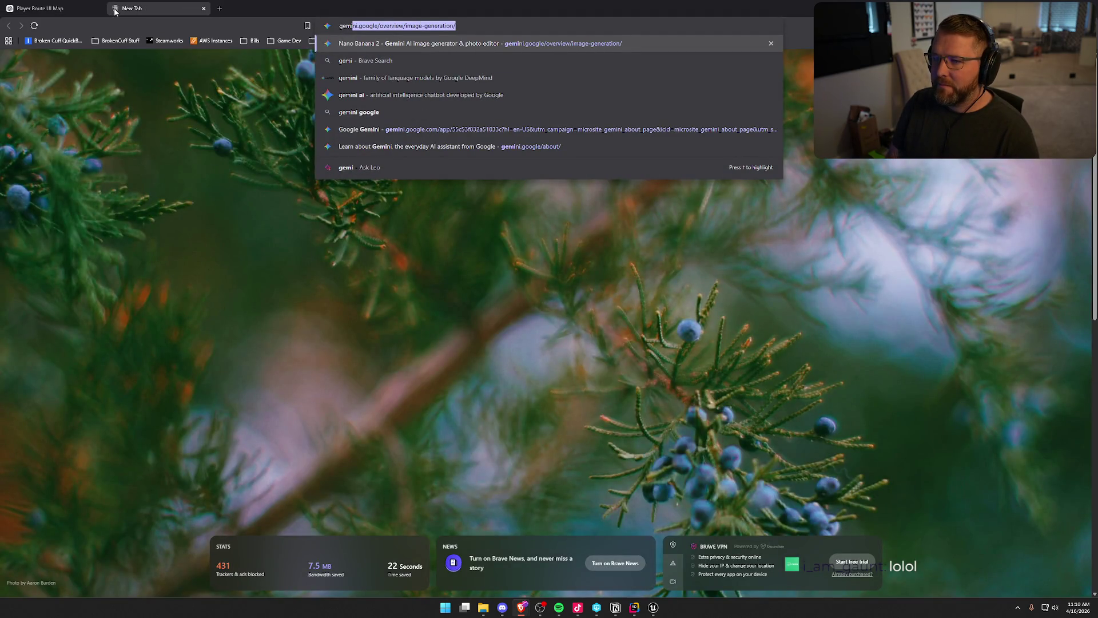
key(Return)
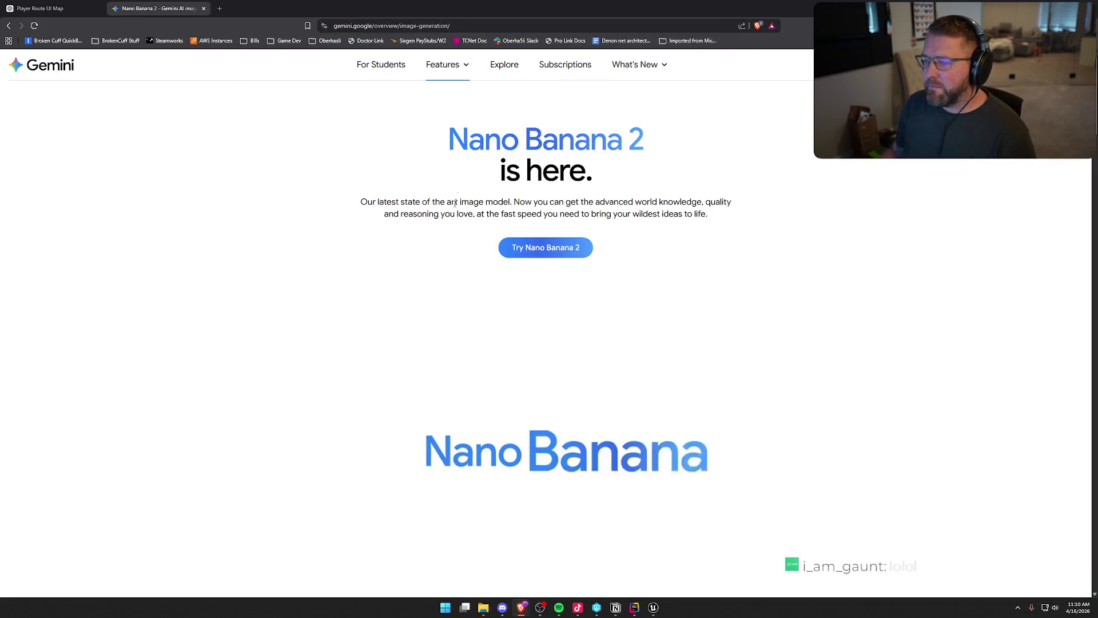
click(56, 69)
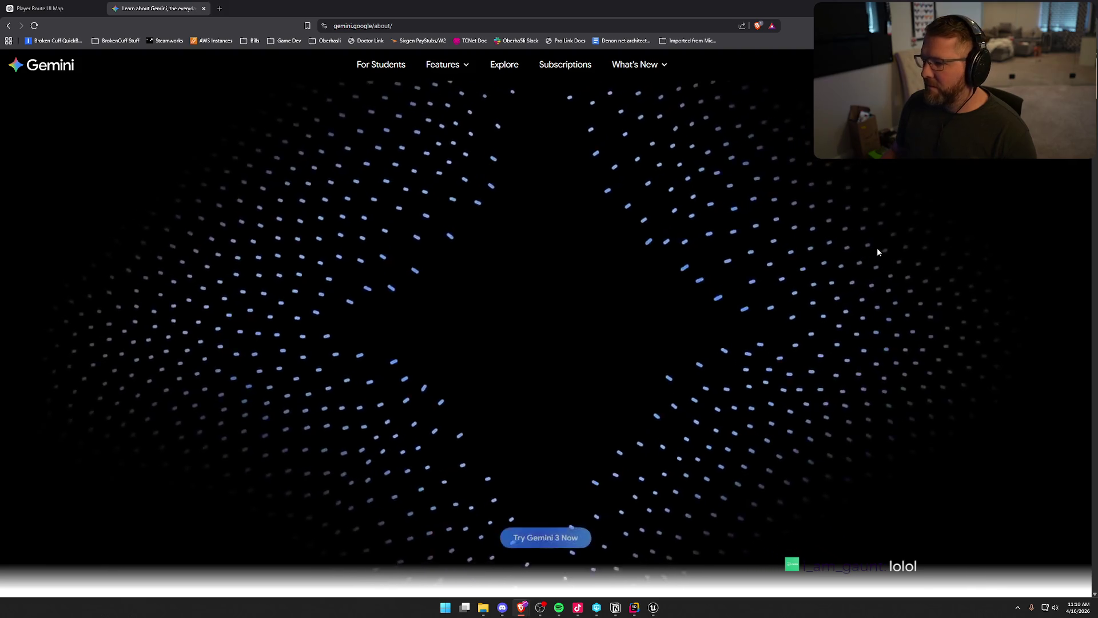
click(574, 535)
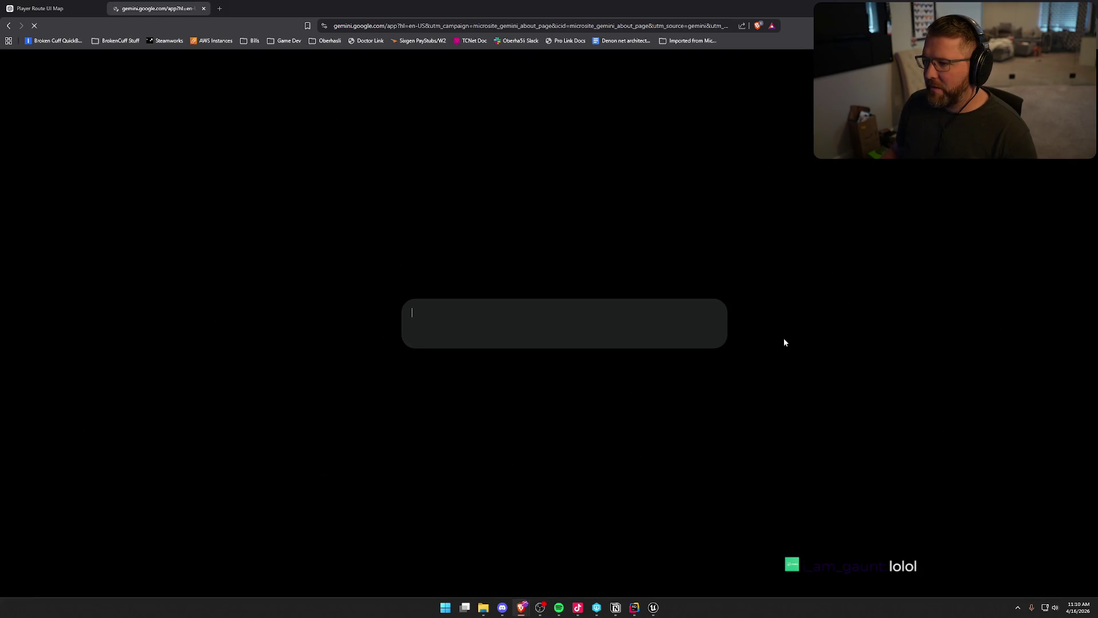
key(ctrl+v)
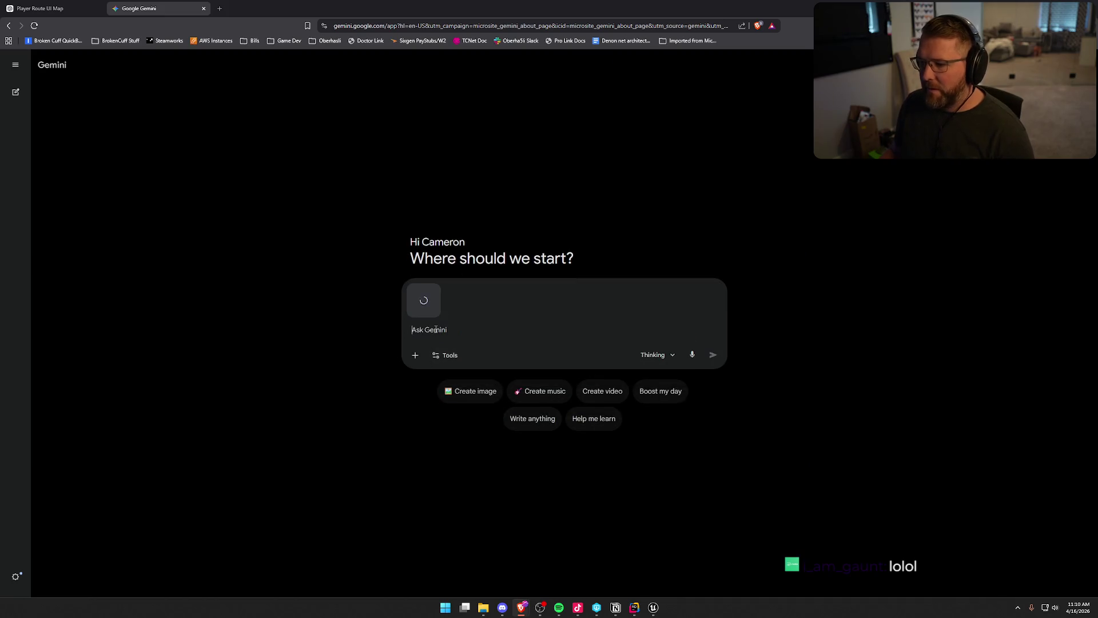
Step: Send Gemini the screenshot with 'can you turn this top down view of my game world into a map?'
text(can ytou)
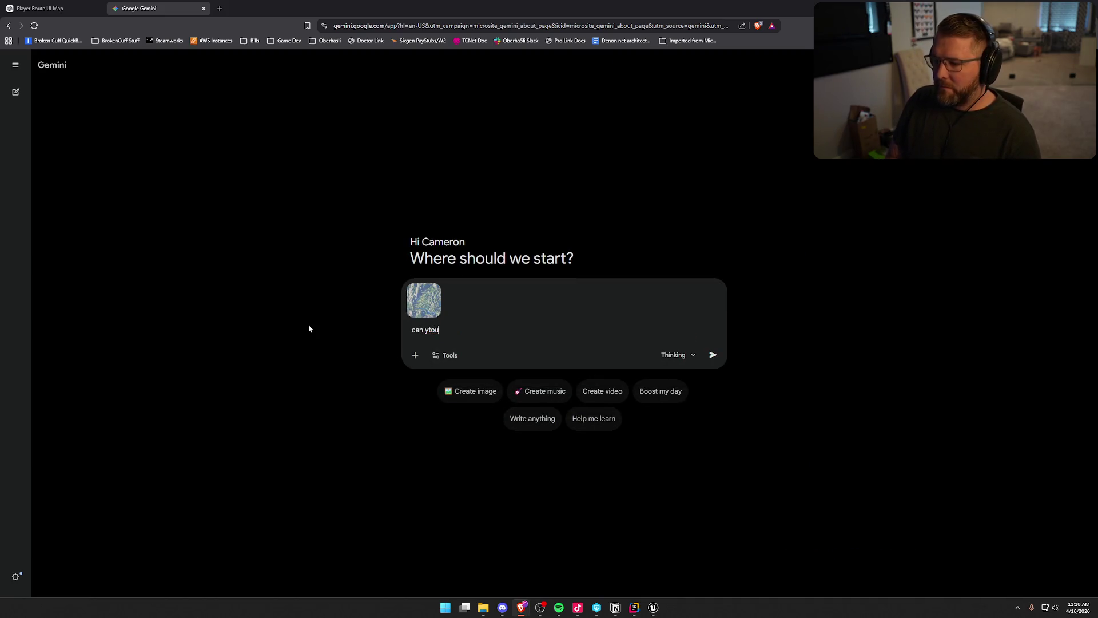
key(BackSpace)
key(BackSpace)
key(BackSpace)
text(ou turn this top )
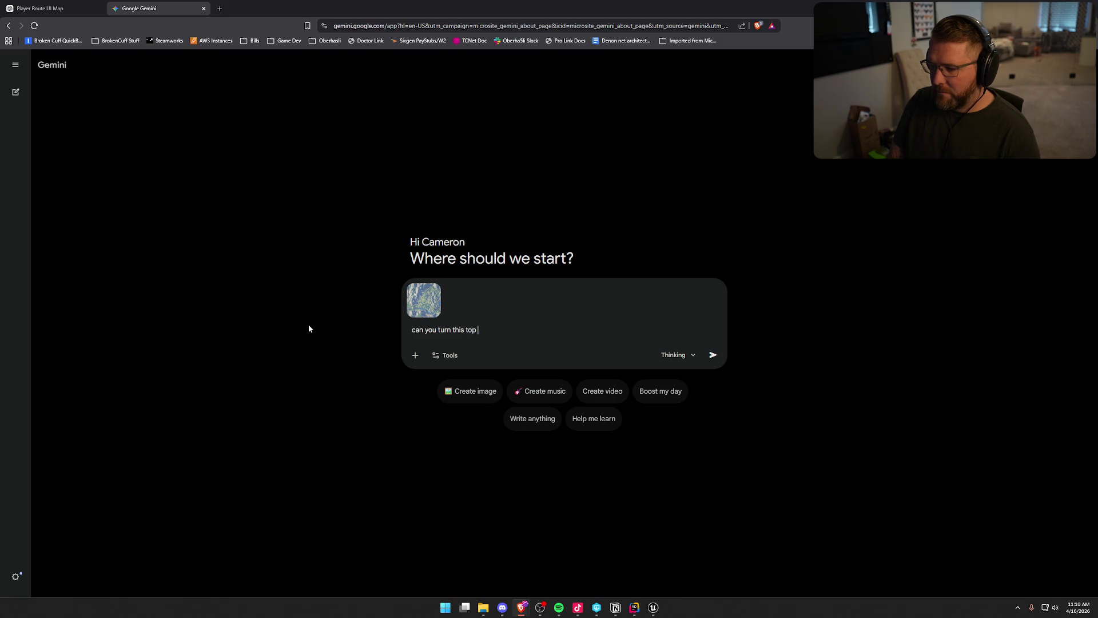
text(down view of my)
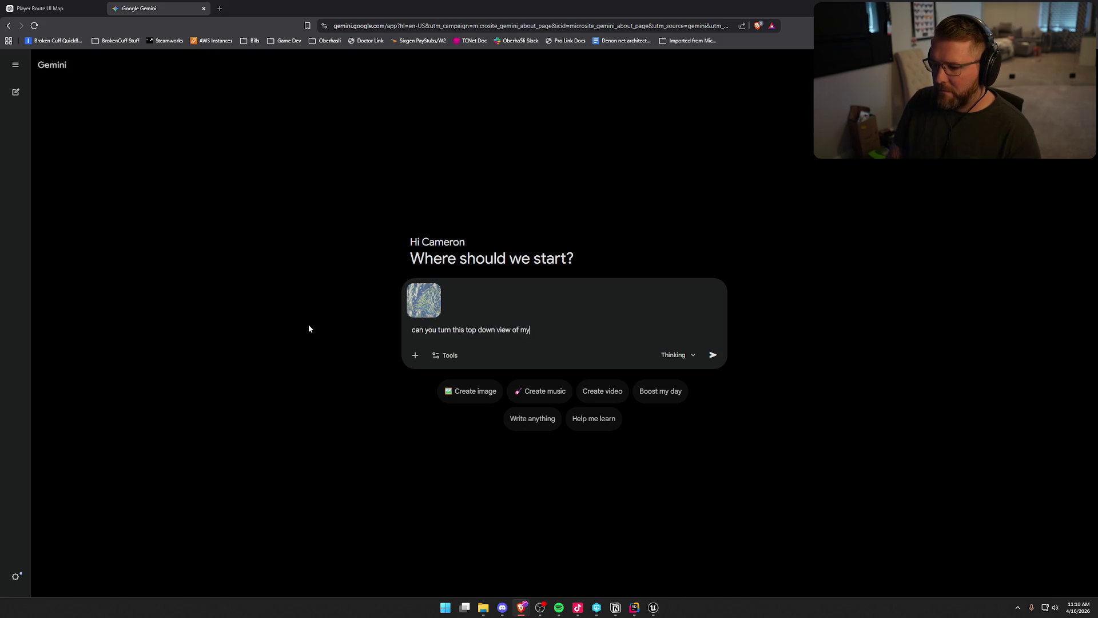
text( game world into a map?)
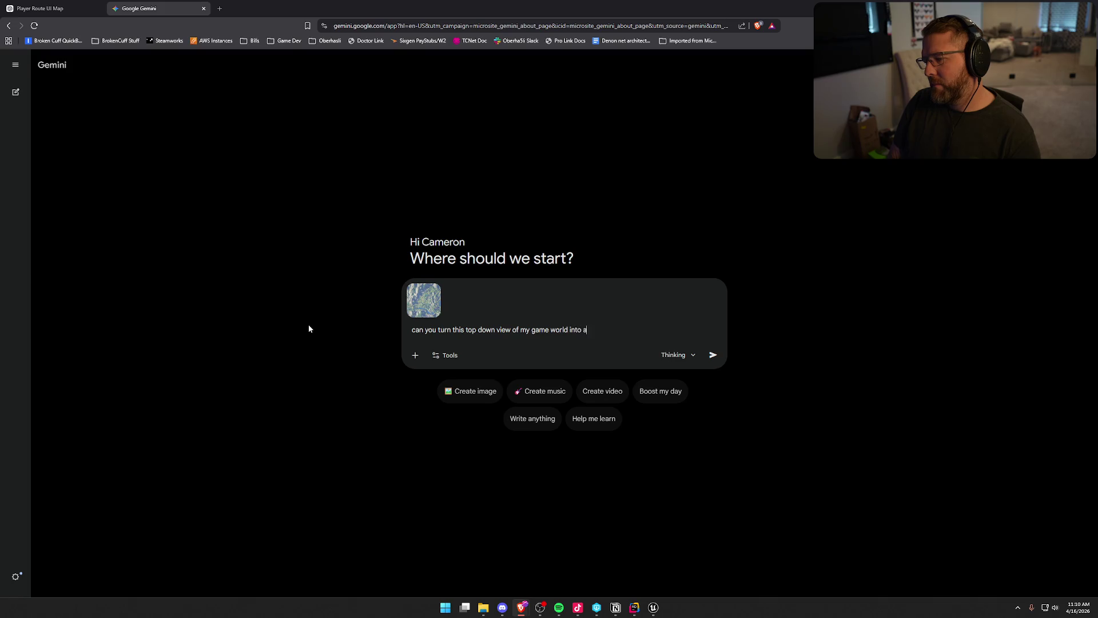
key(Return)
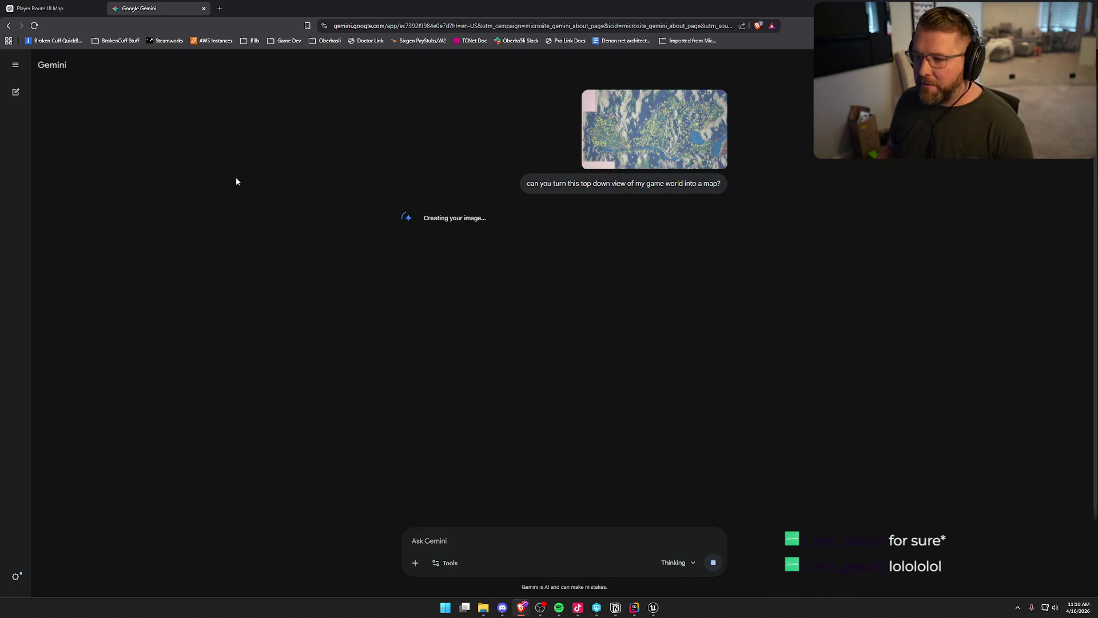
click(49, 7)
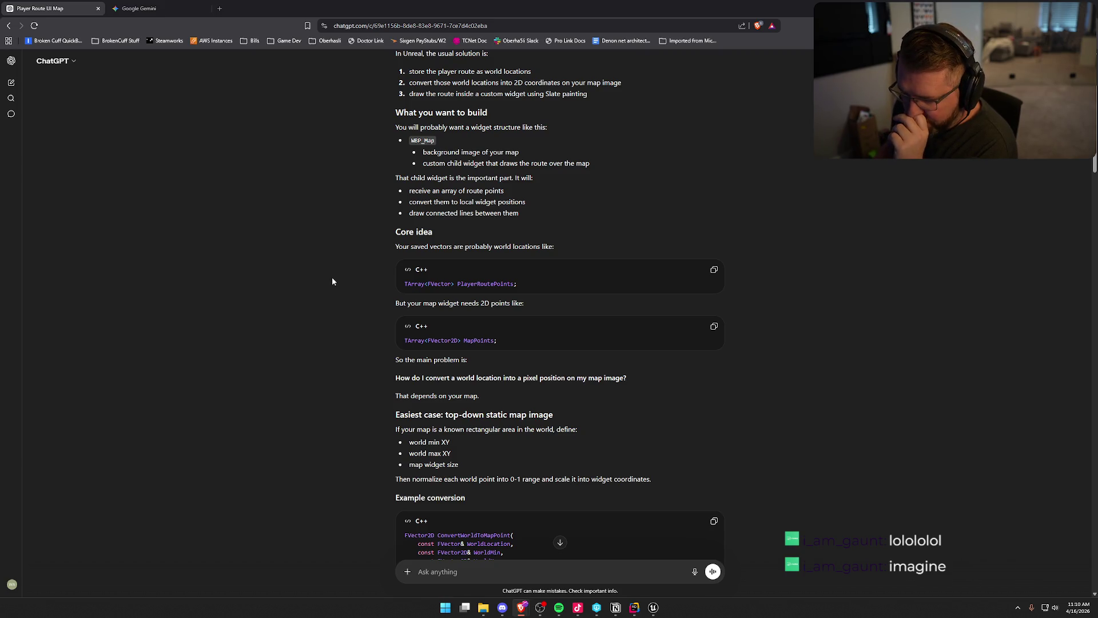
Step: Read ChatGPT's location-to-pixel advice, then enlarge Gemini's generated fantasy map
scroll(493, 345, down, 3)
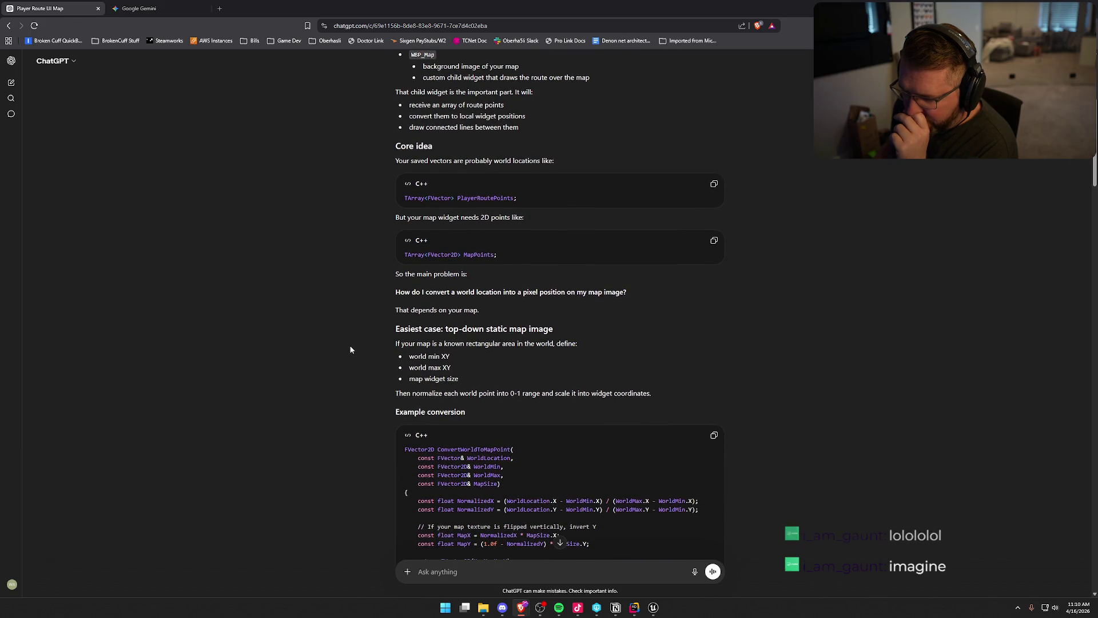
scroll(350, 349, down, 3)
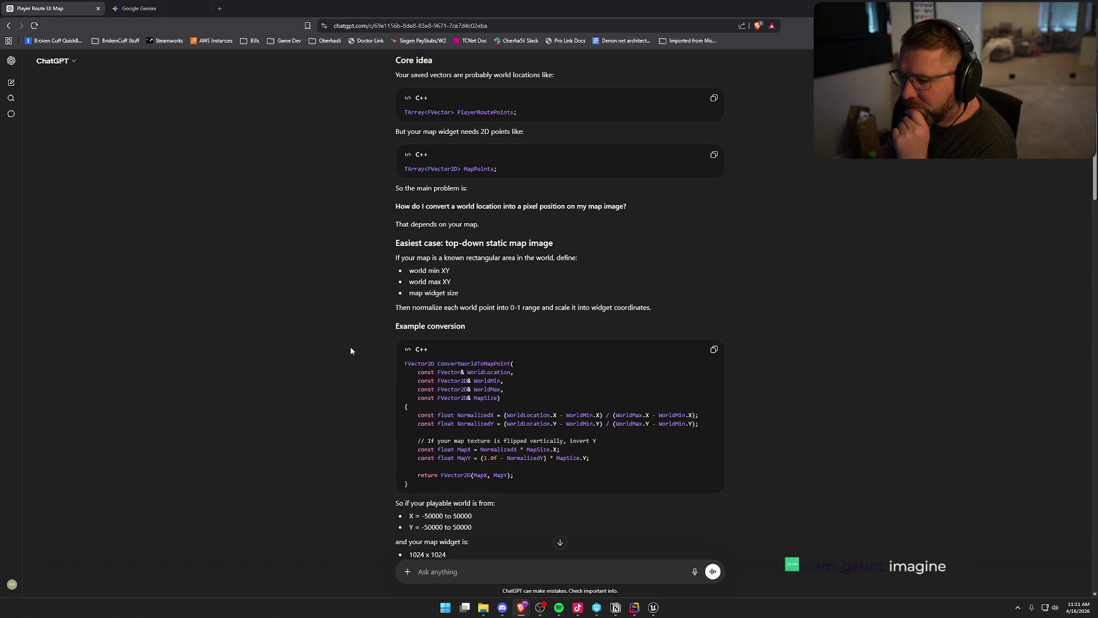
scroll(350, 350, down, 3)
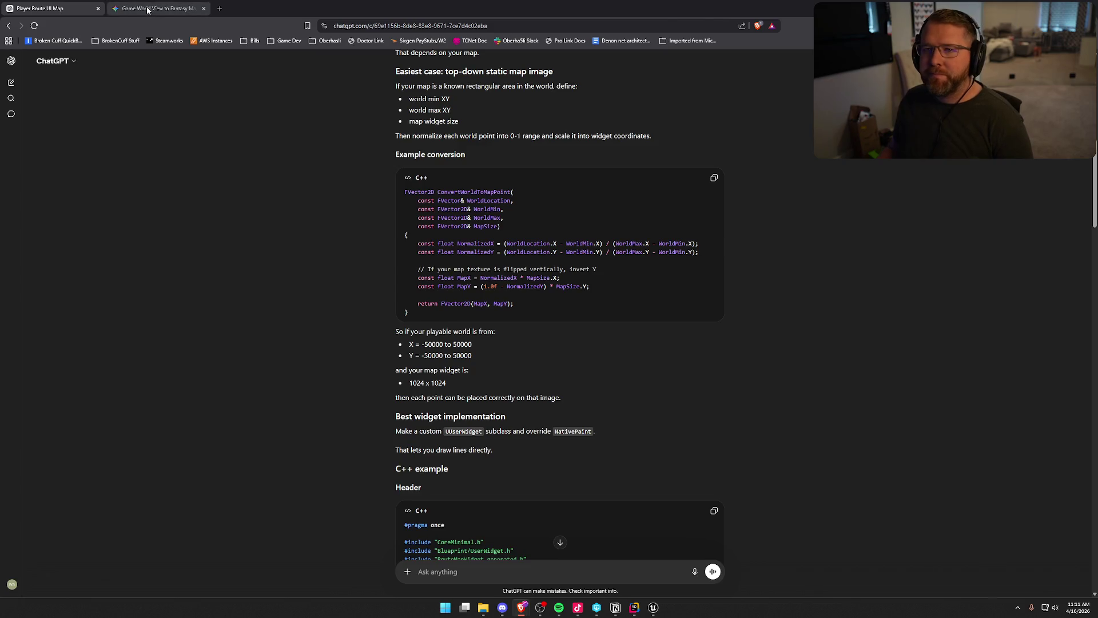
click(189, 8)
click(525, 321)
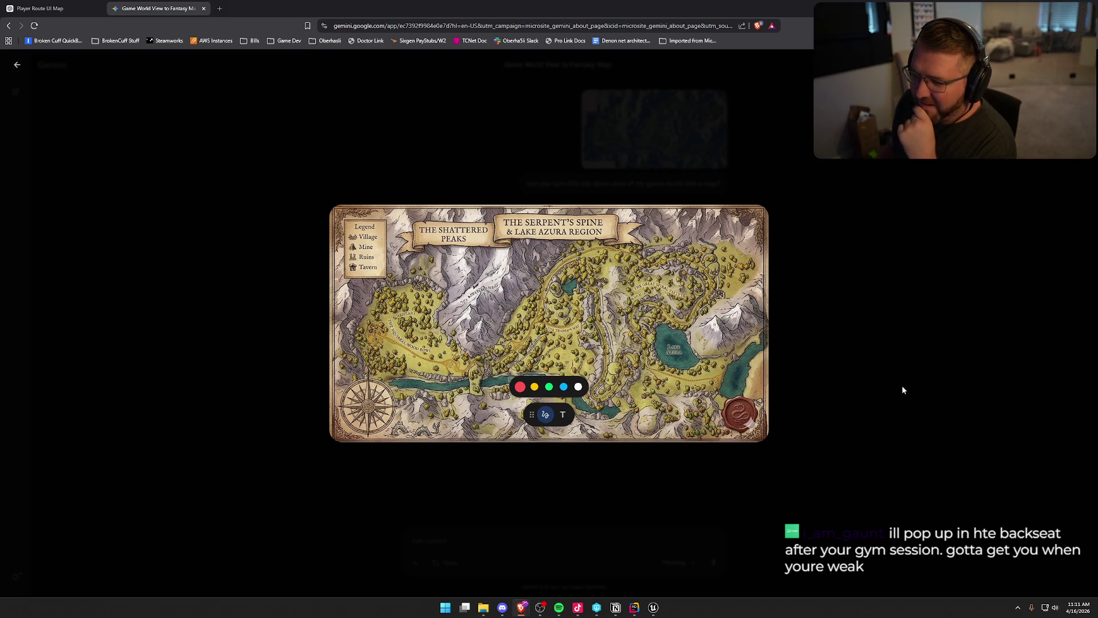
Step: Tell Gemini 'this is close, but i dont want any text on the image'
click(877, 414)
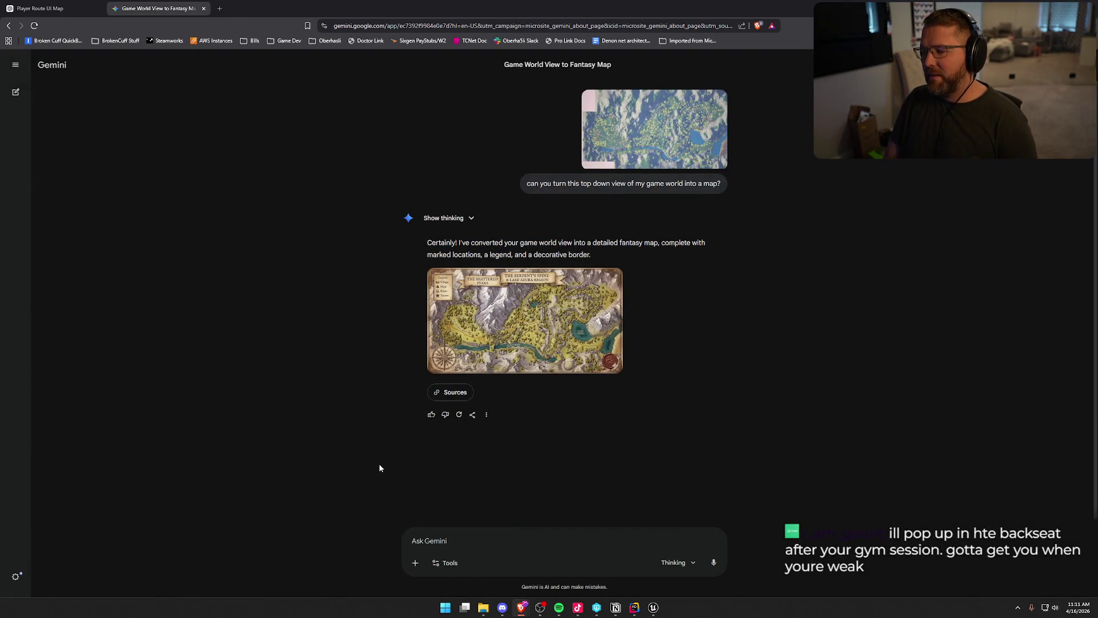
text(this is close, but )
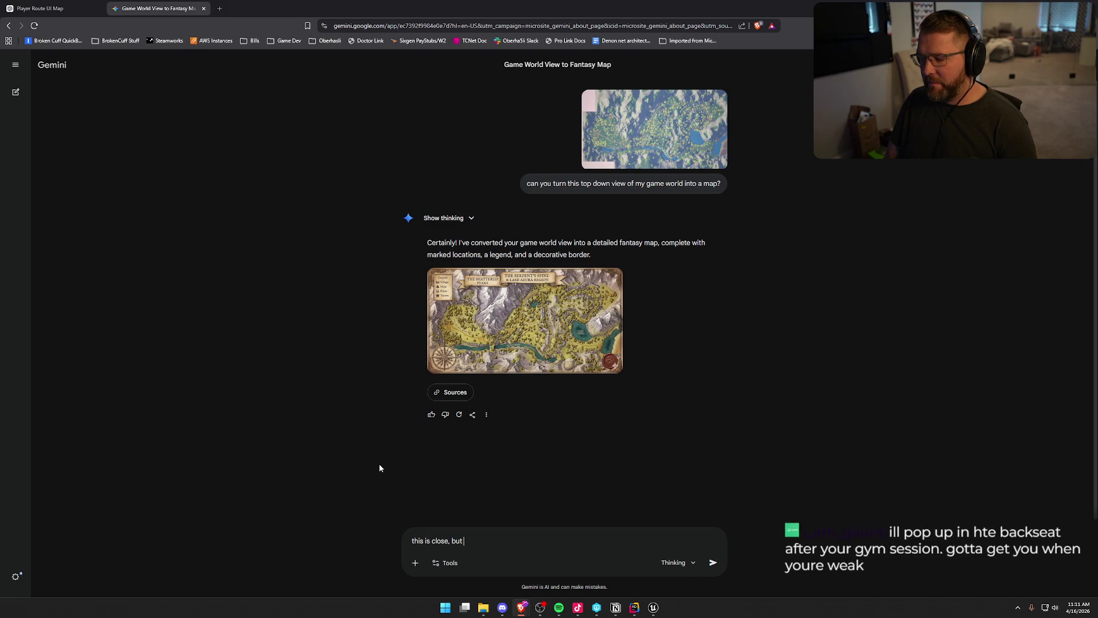
text(i dont want )
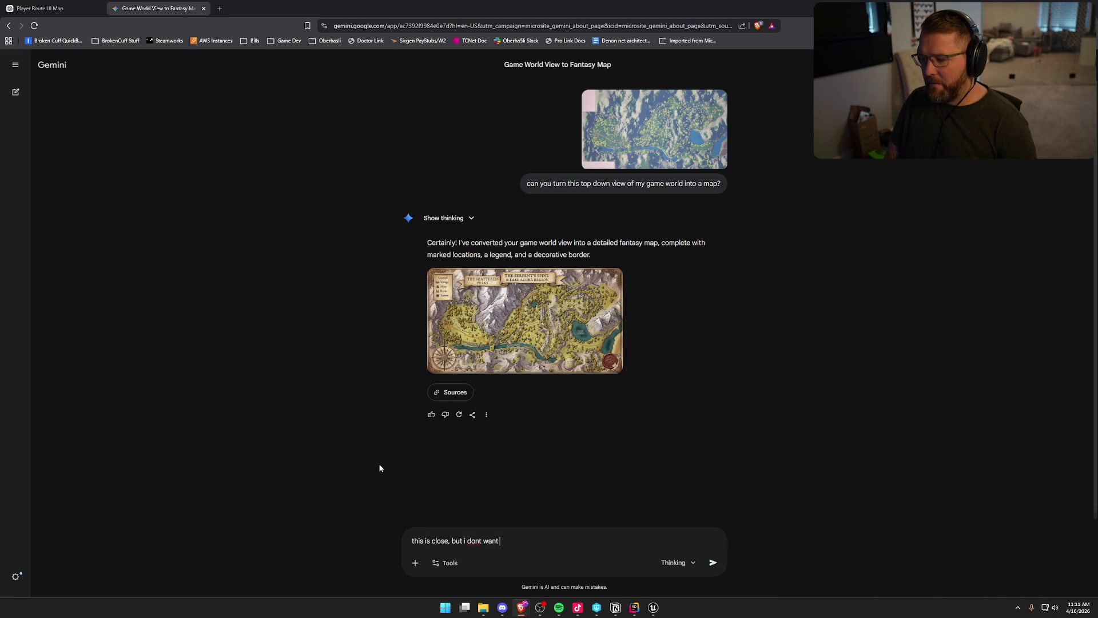
text(any text on the image)
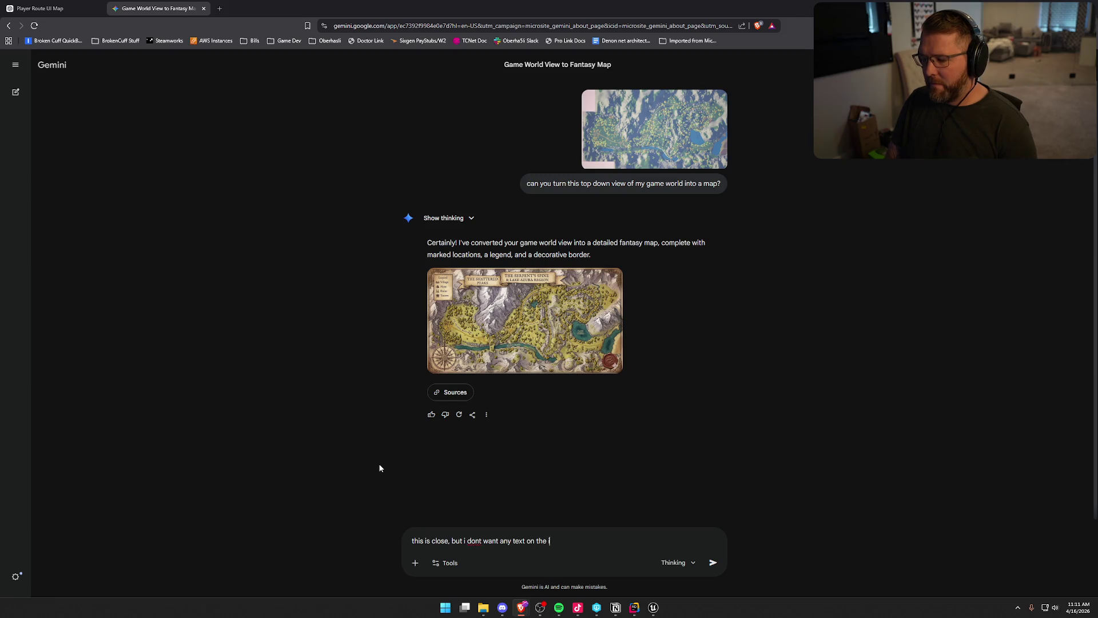
key(Return)
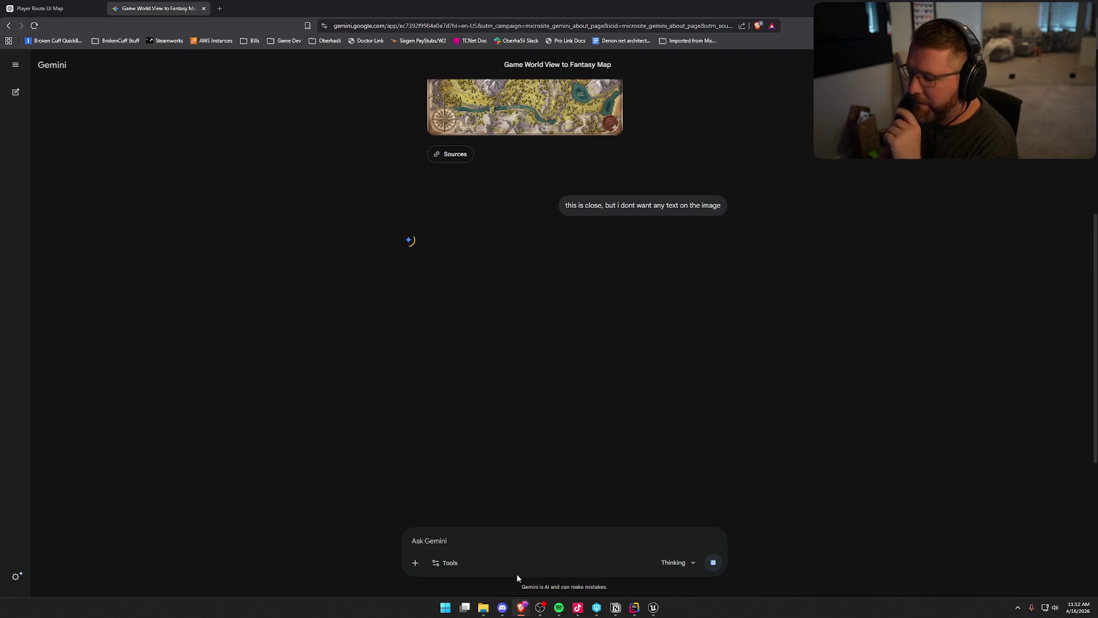
Step: Scroll ChatGPT's route answer down to the URouteMapWidget C++ header example
click(65, 10)
scroll(326, 453, down, 4)
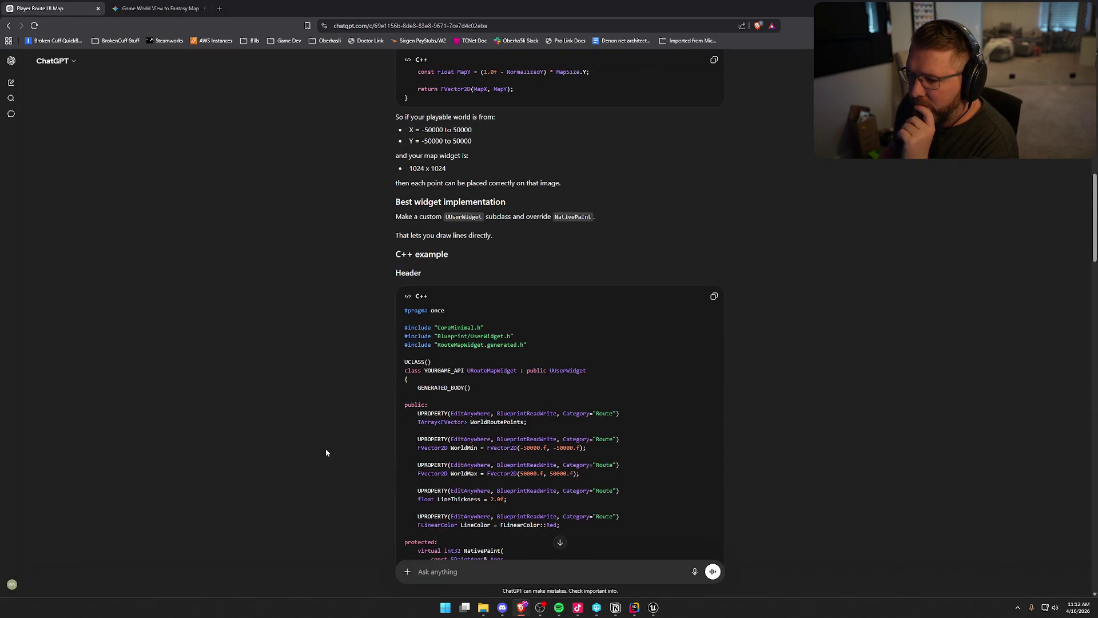
scroll(326, 453, down, 15)
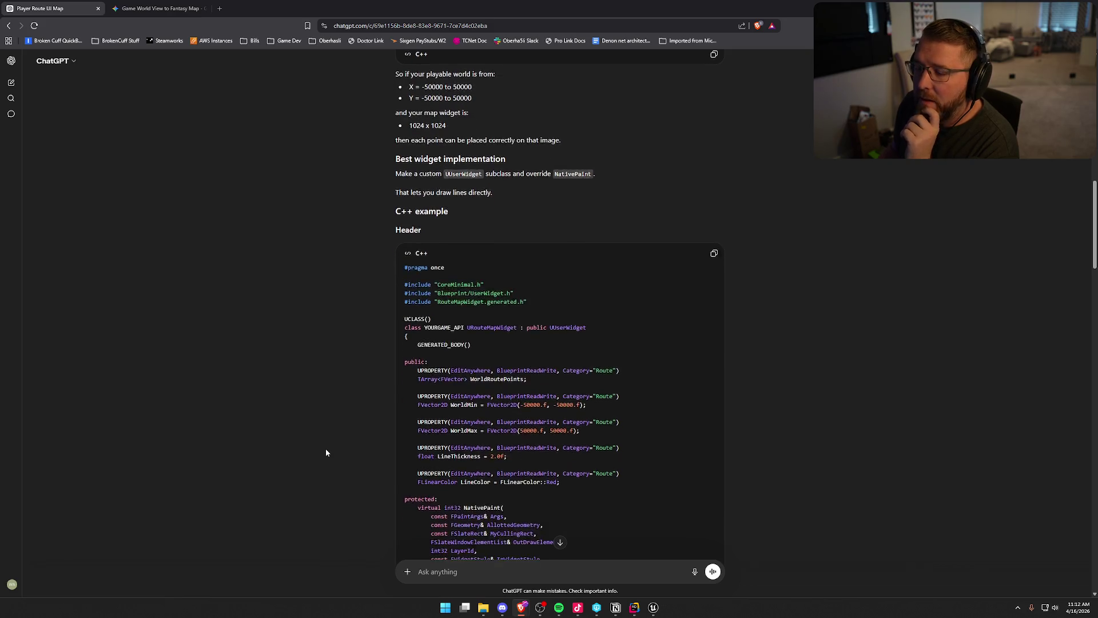
Step: Read ChatGPT's reply through the minimal implementation plan, then bring up the Unreal Editor
scroll(327, 452, down, 3)
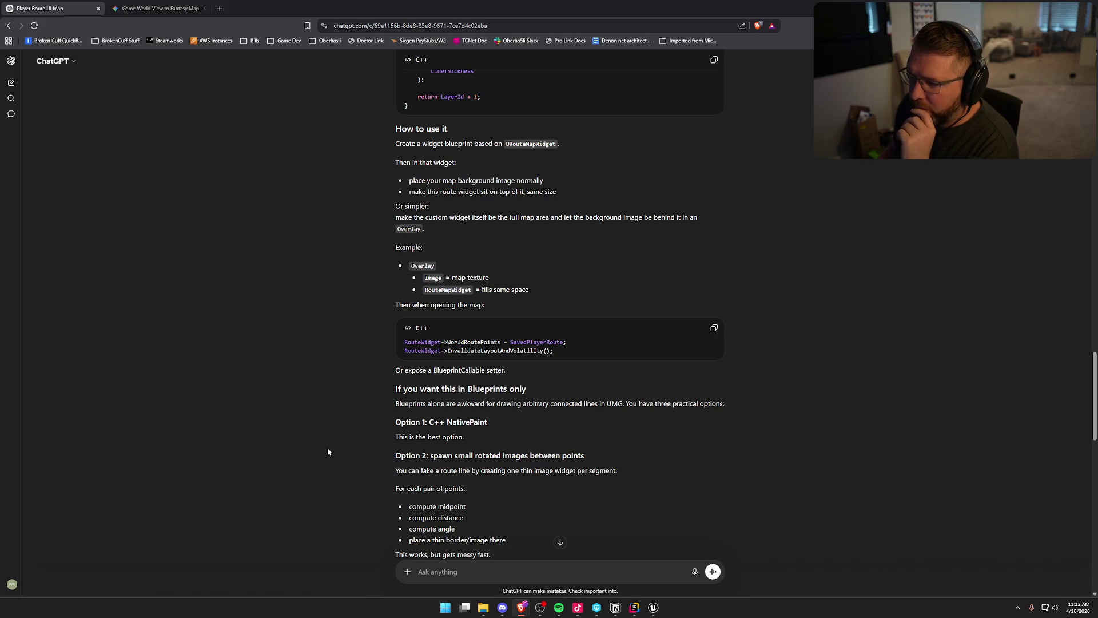
scroll(328, 451, down, 3)
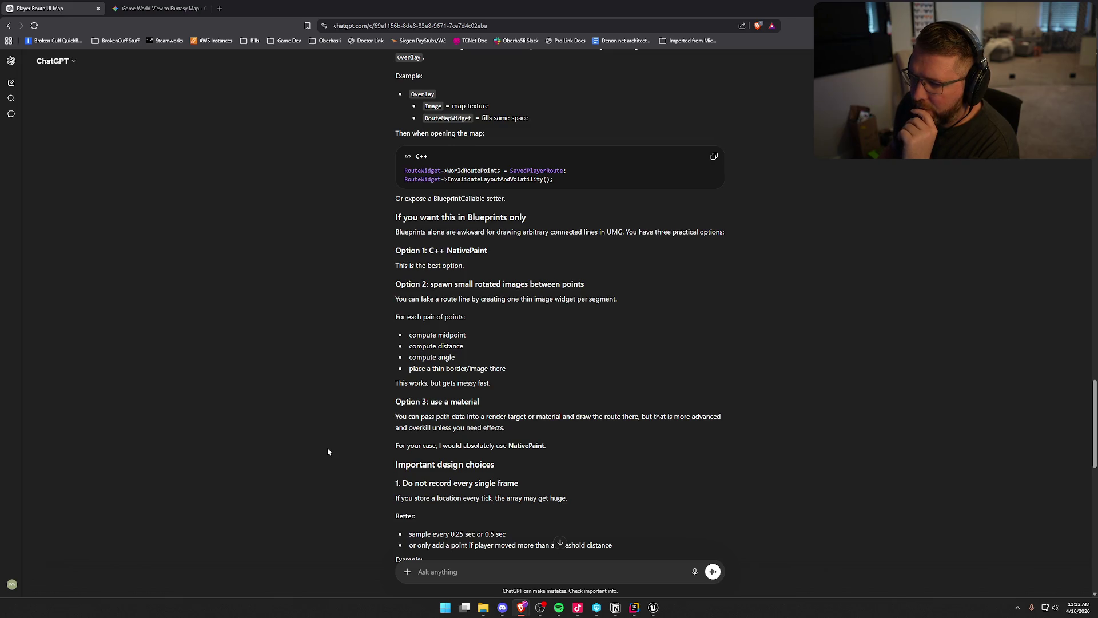
scroll(327, 452, down, 15)
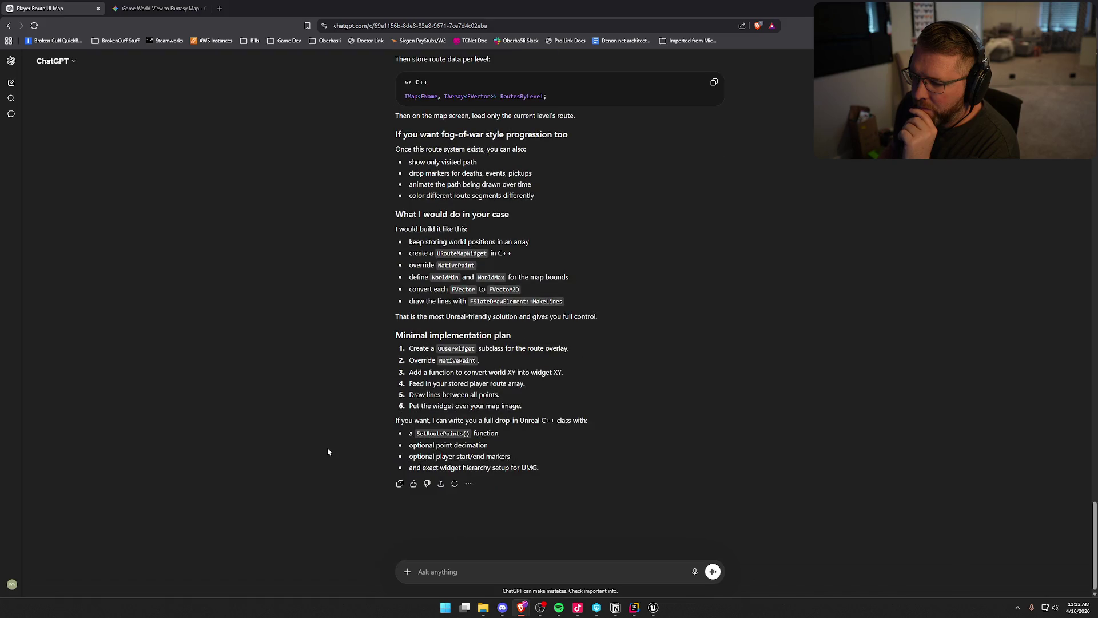
click(653, 608)
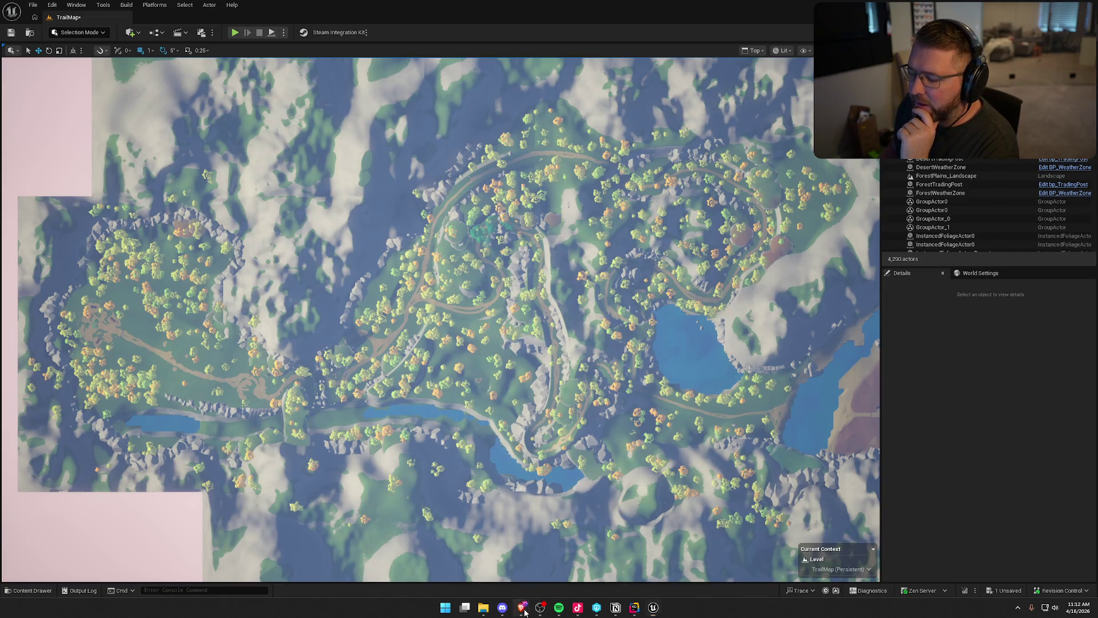
Step: Open Gemini's regenerated map at full size for markup
mouse_move(522, 607)
click(449, 549)
click(191, 11)
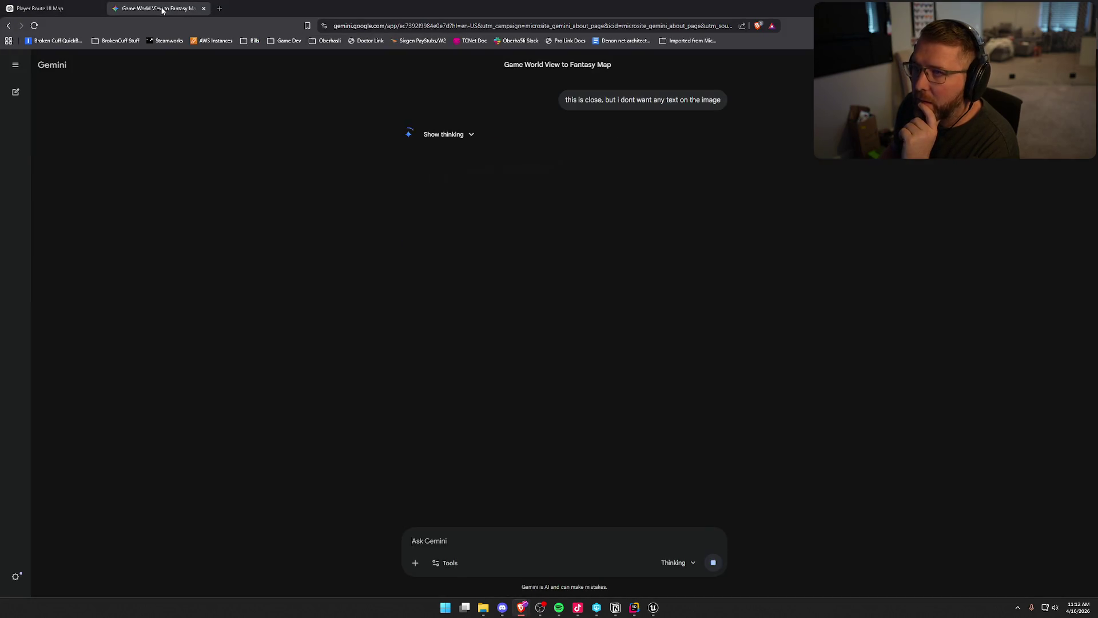
click(570, 246)
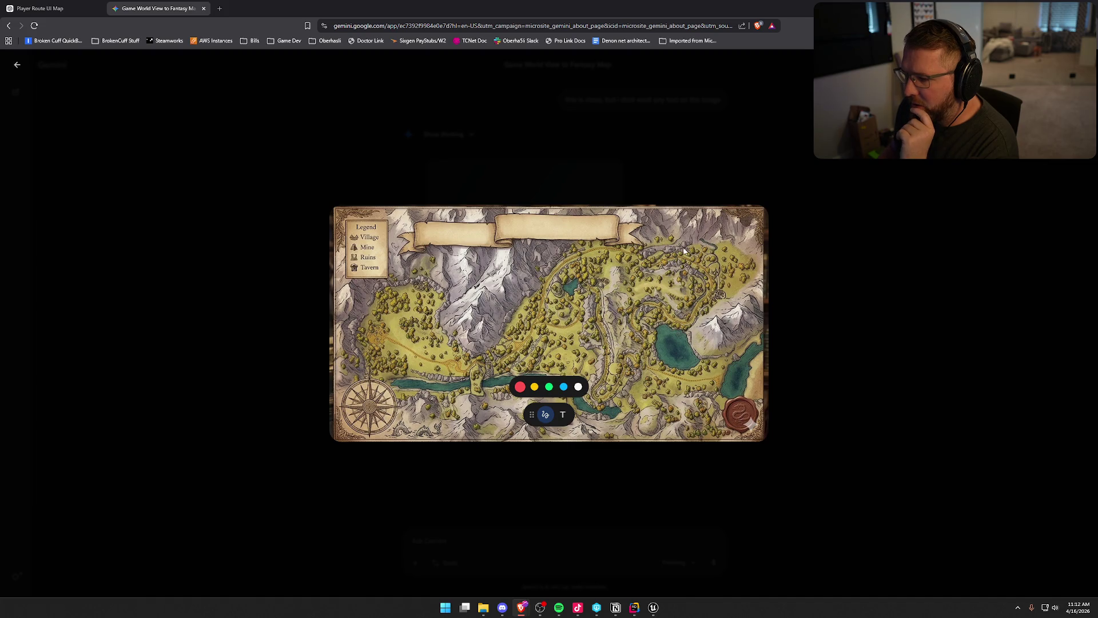
Step: Strike out the legend, title banner and wax seal in red, and attach the map
click(520, 387)
drag(379, 216, 342, 266)
drag(340, 224, 388, 276)
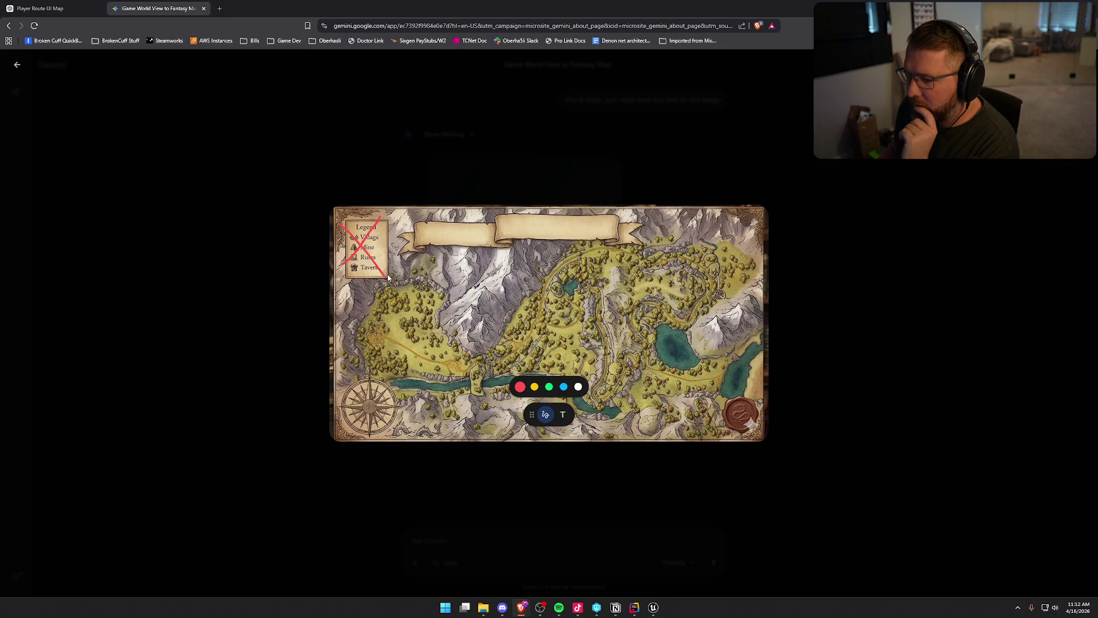
drag(420, 232, 621, 225)
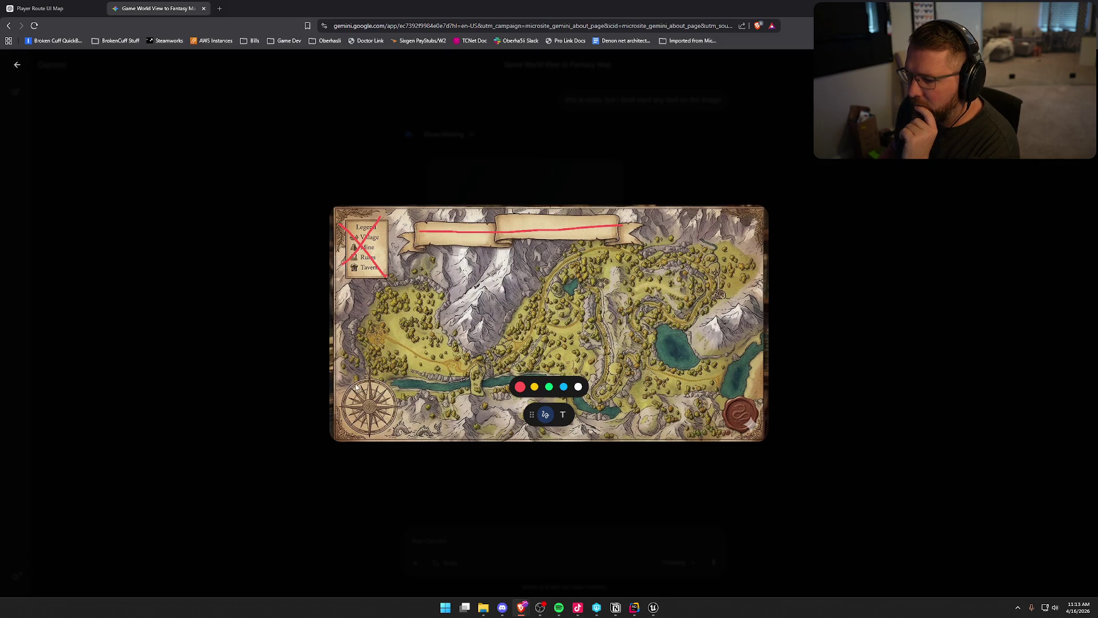
drag(724, 401, 768, 424)
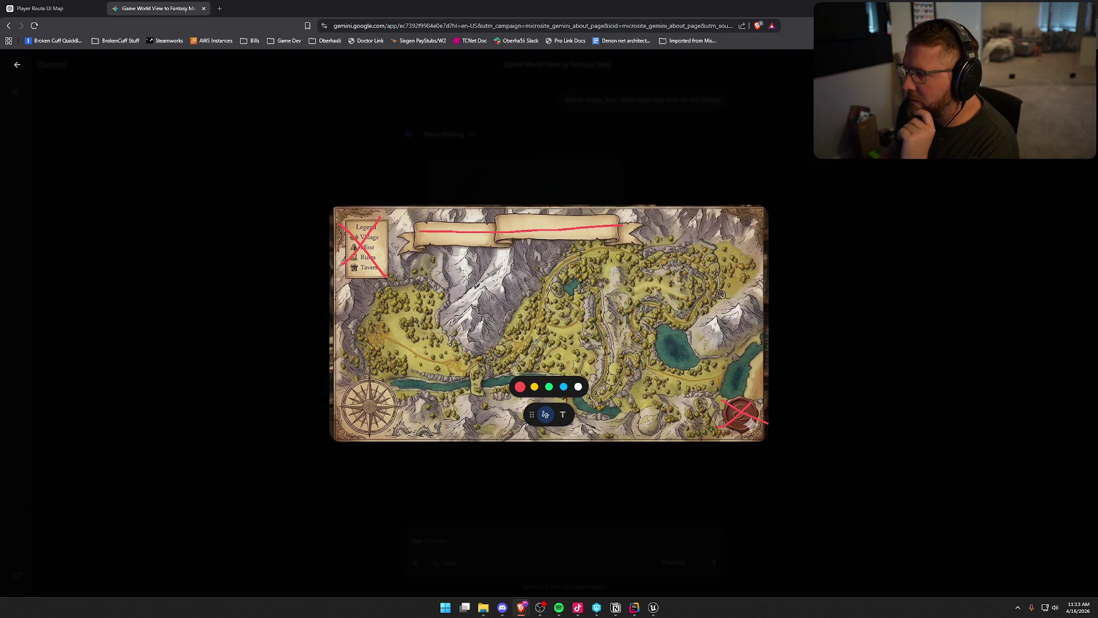
click(921, 297)
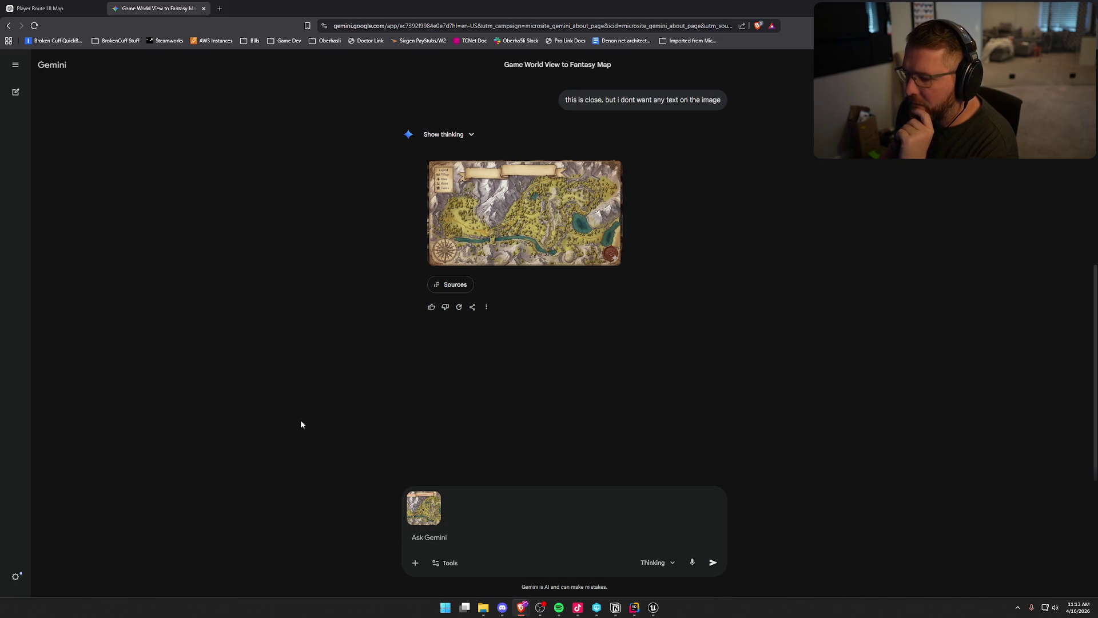
Step: Ask Gemini to 'remove the elements that i drew a red line over'
text(remove the elements)
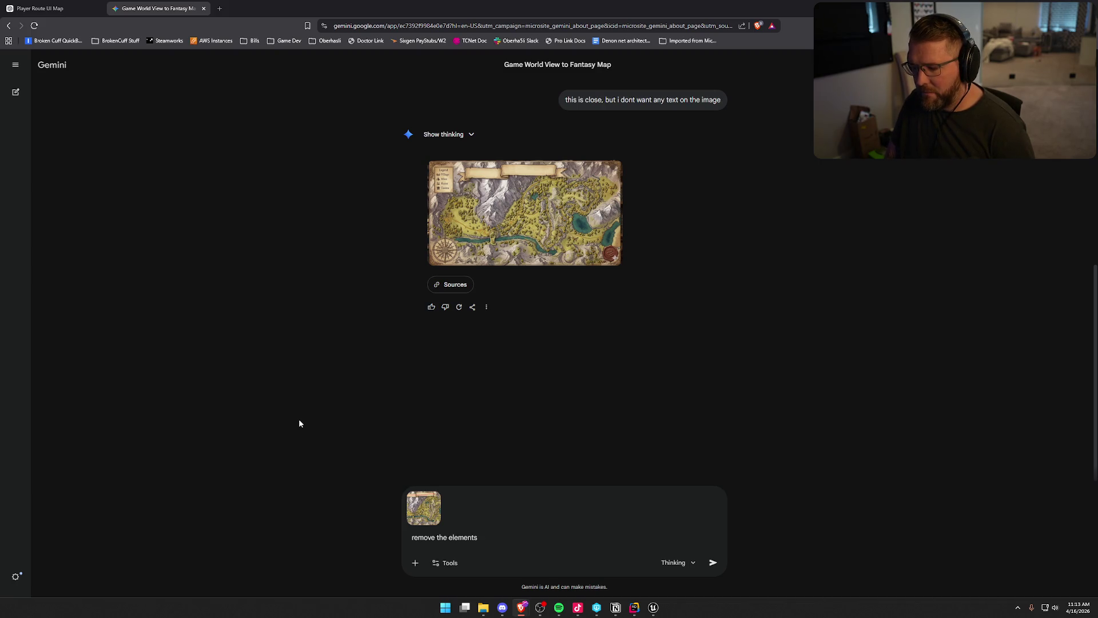
text( that i drew a )
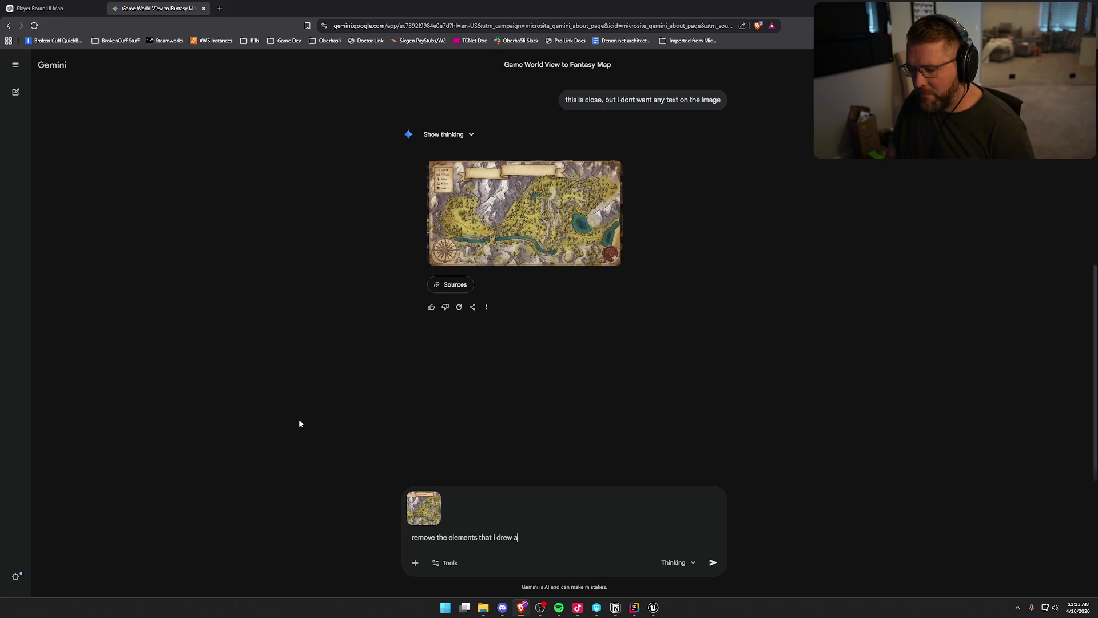
text(red line over)
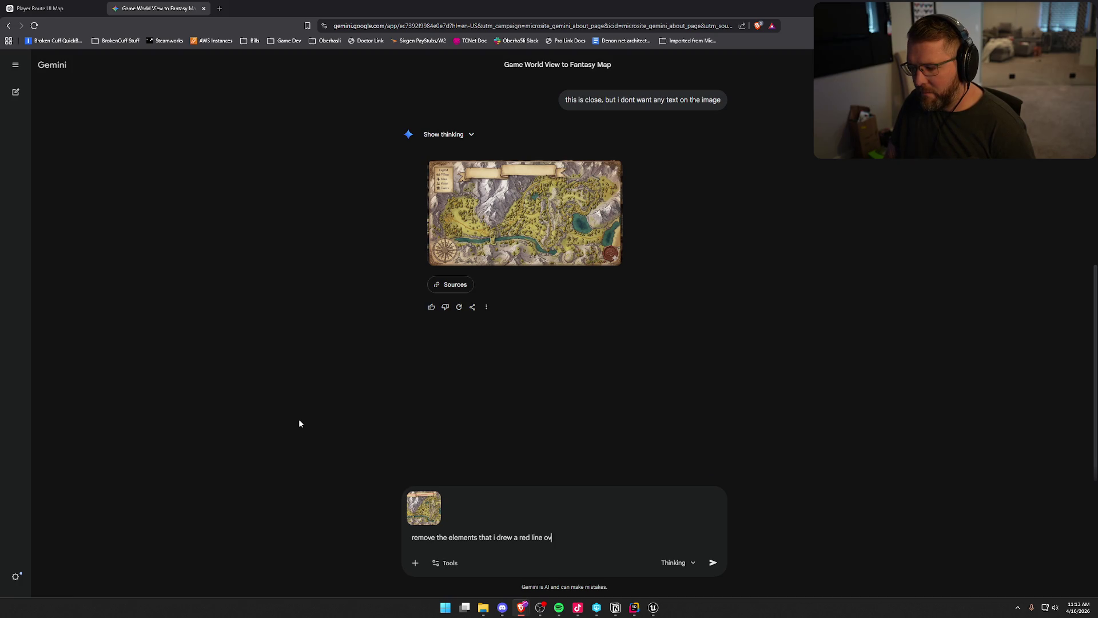
key(Return)
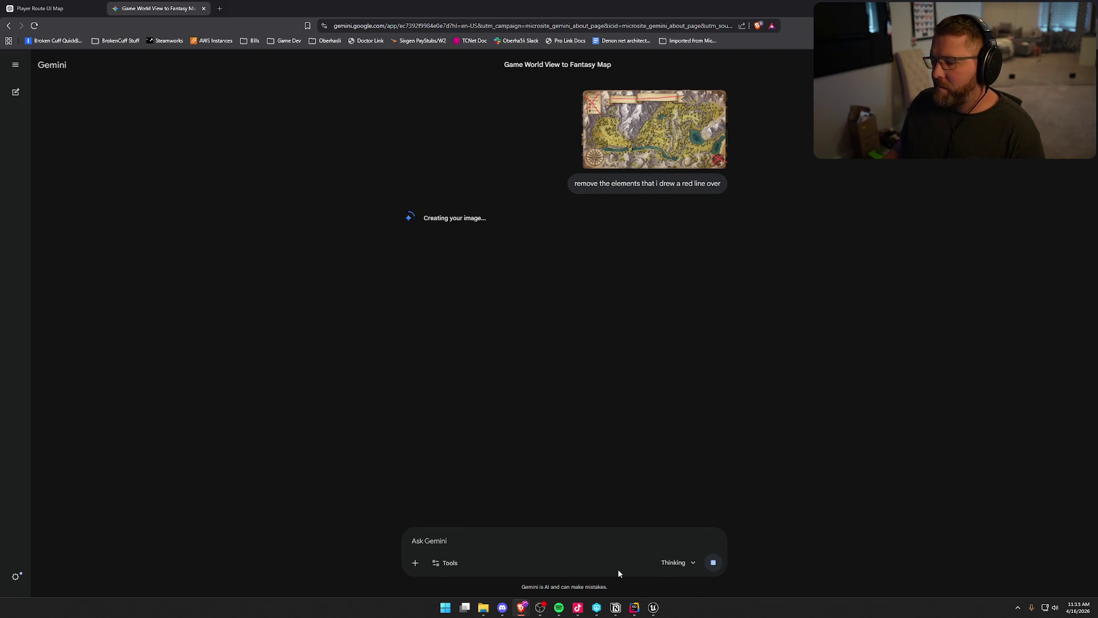
click(40, 9)
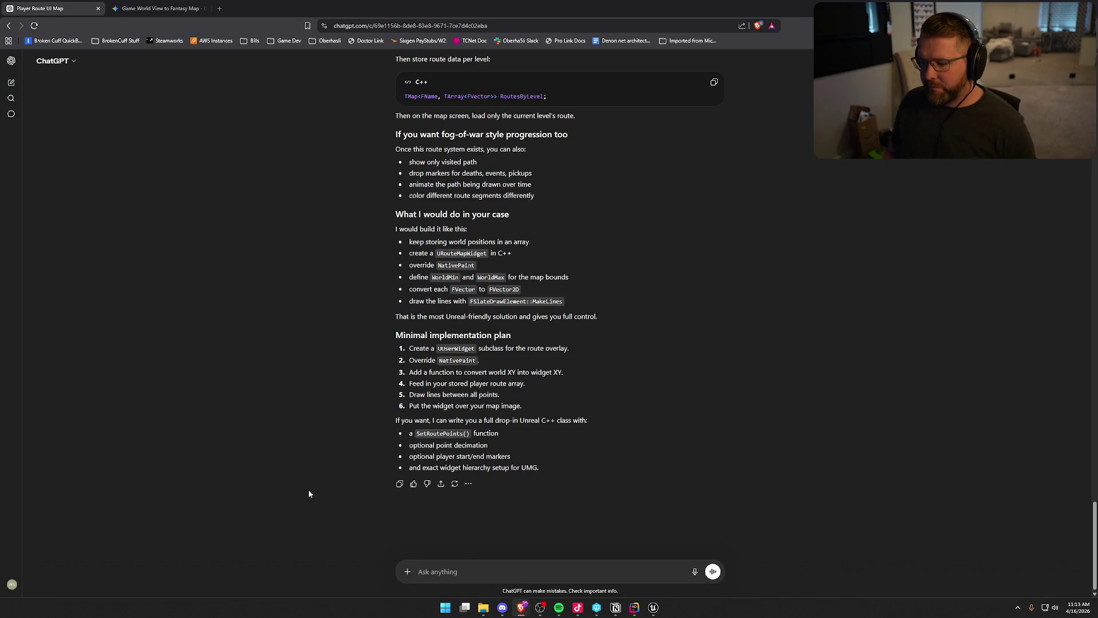
Step: Draft a note about the world map being too big, discard it, and return to Unreal
text(sooo n)
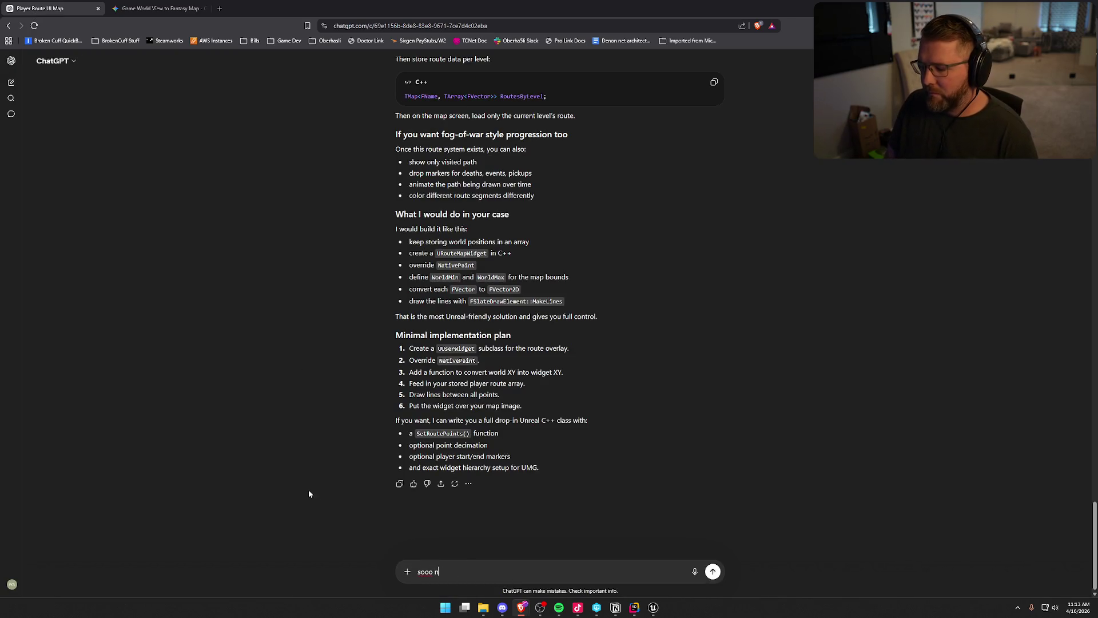
text(ew issue...the world map is sorta too )
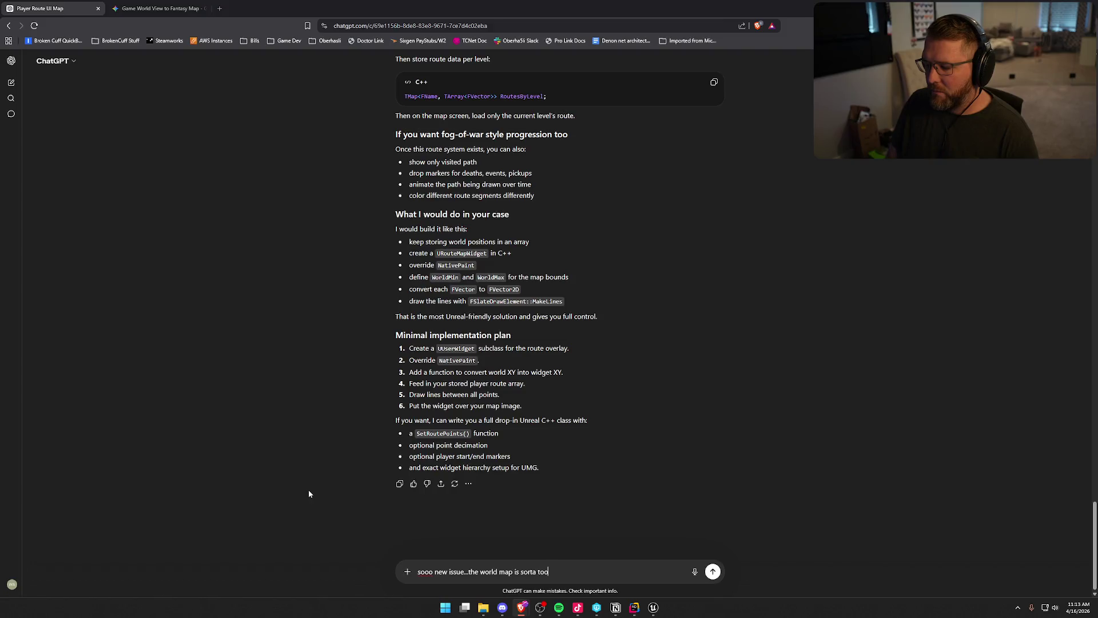
text(big for )
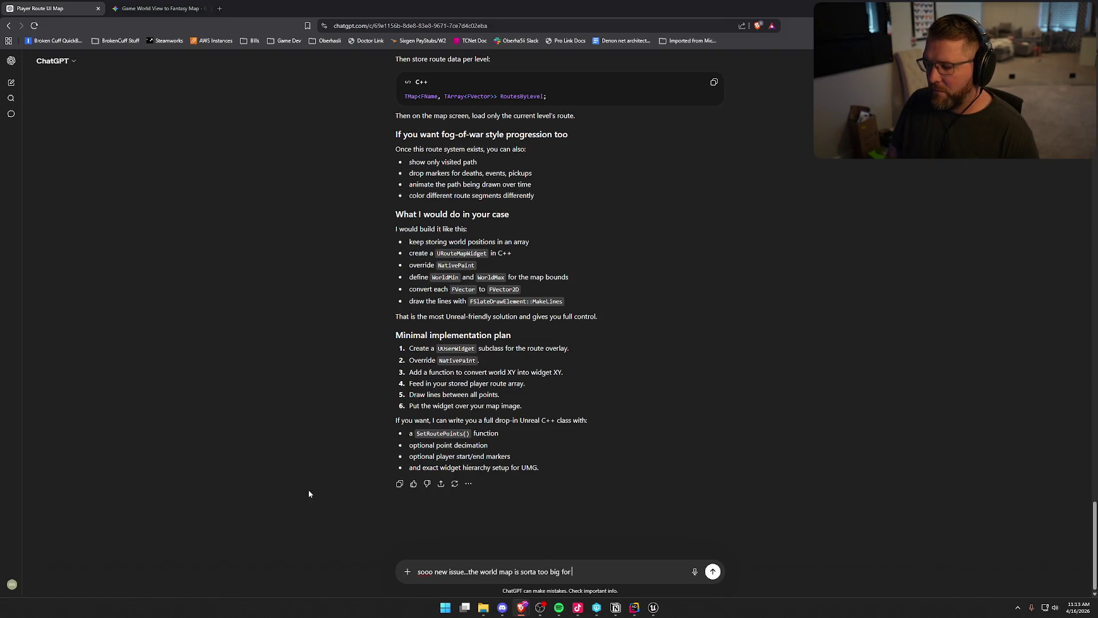
text(one image)
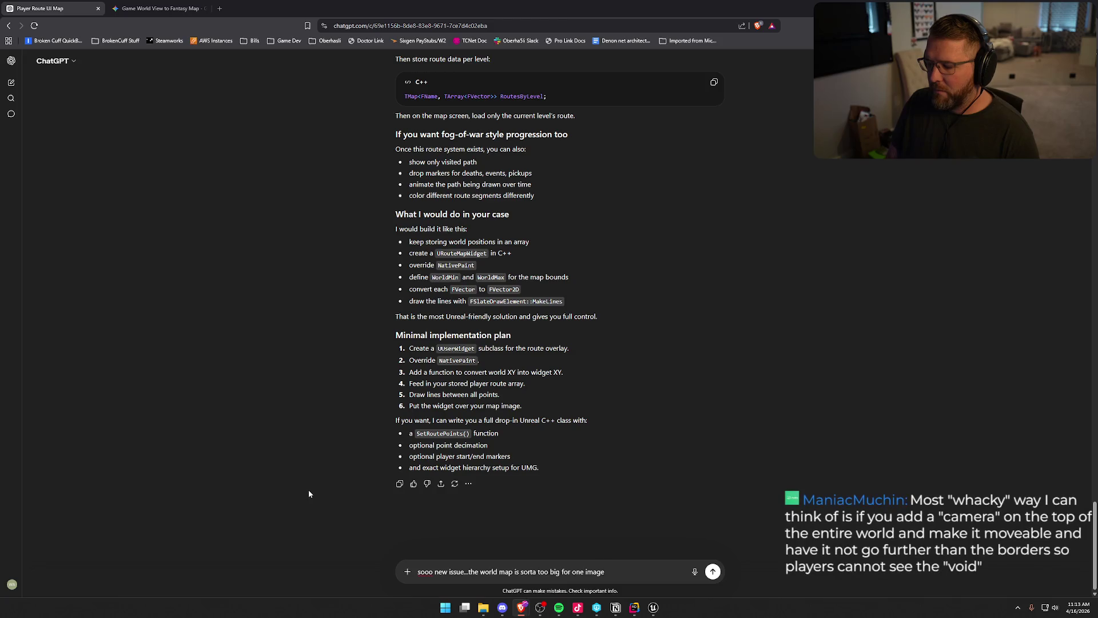
text(....)
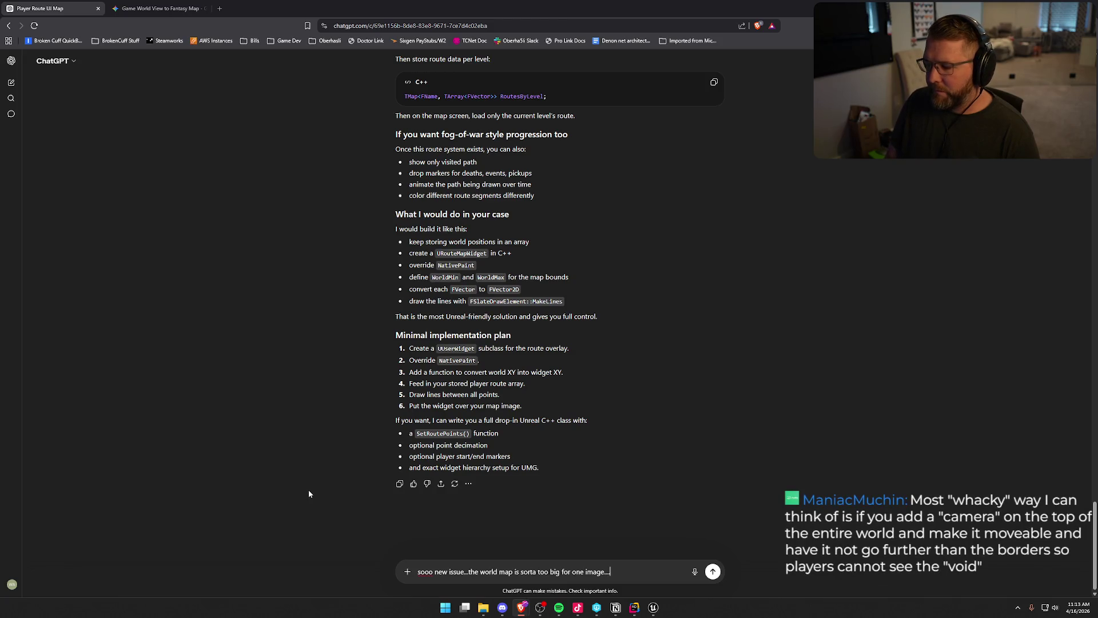
text(i am thinking)
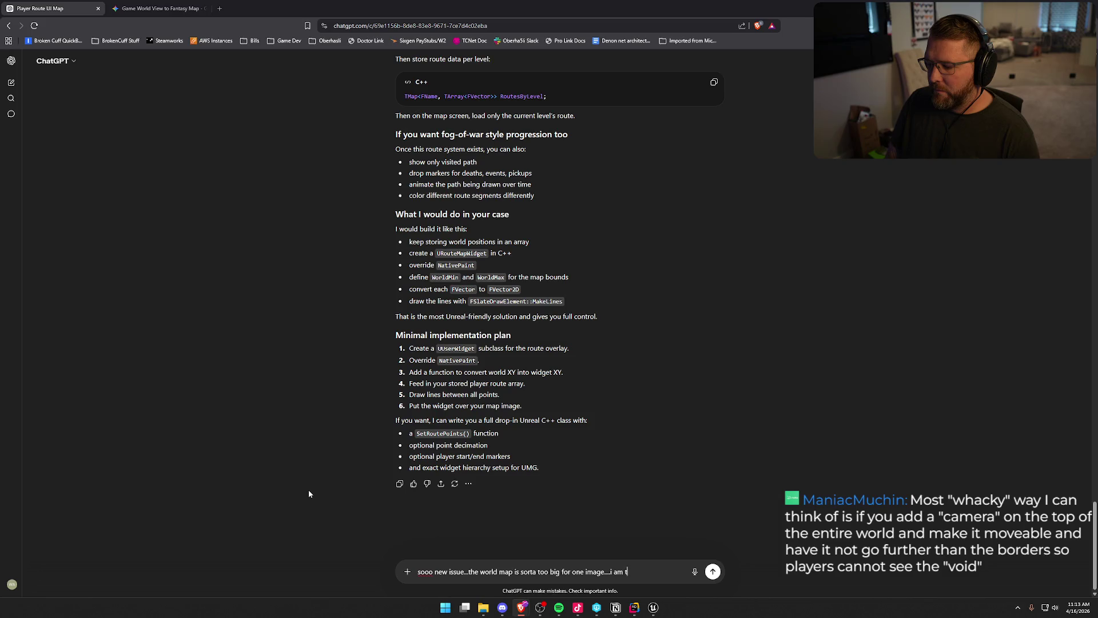
key(ctrl+a)
key(BackSpace)
key(alt+Tab)
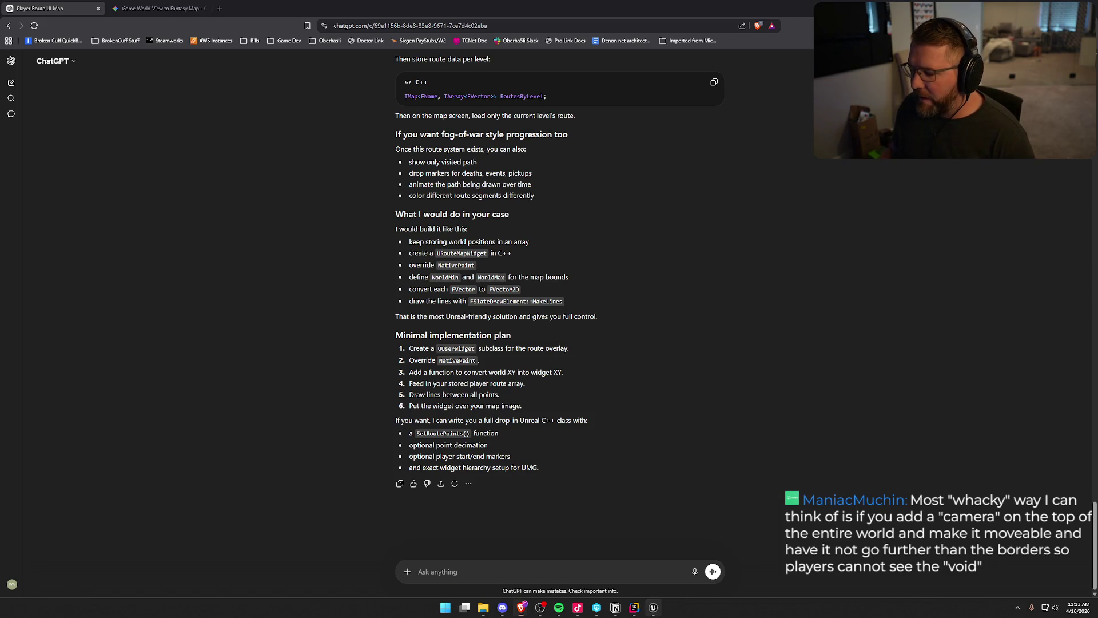
scroll(293, 161, down, 5)
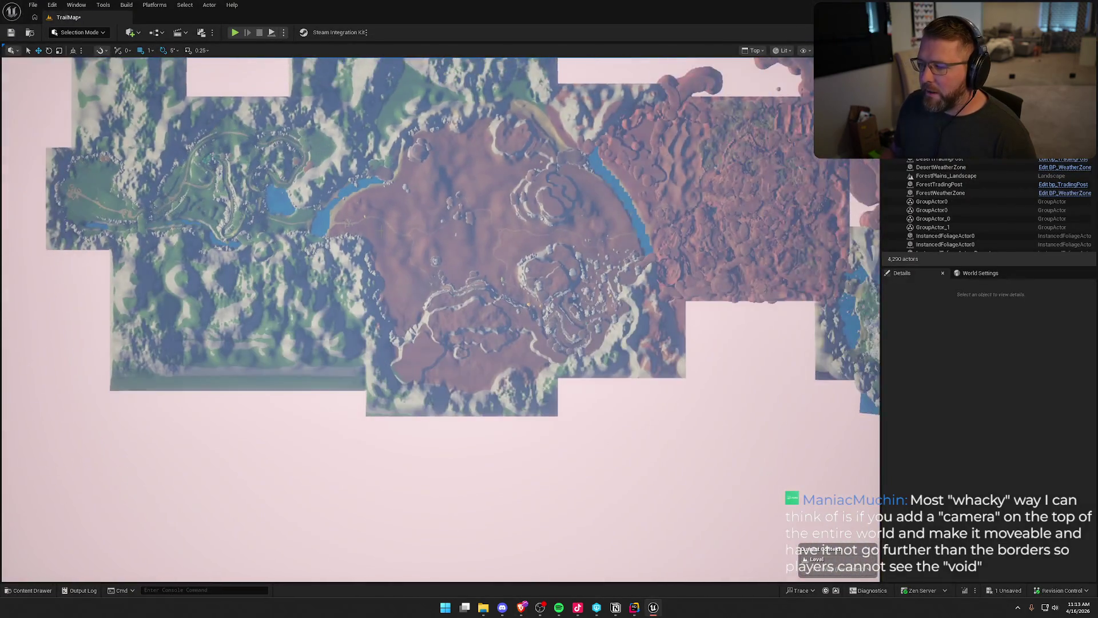
Step: Snip the whole top-down TrailMap landscape to the clipboard and return to Gemini
drag(383, 332, 380, 326)
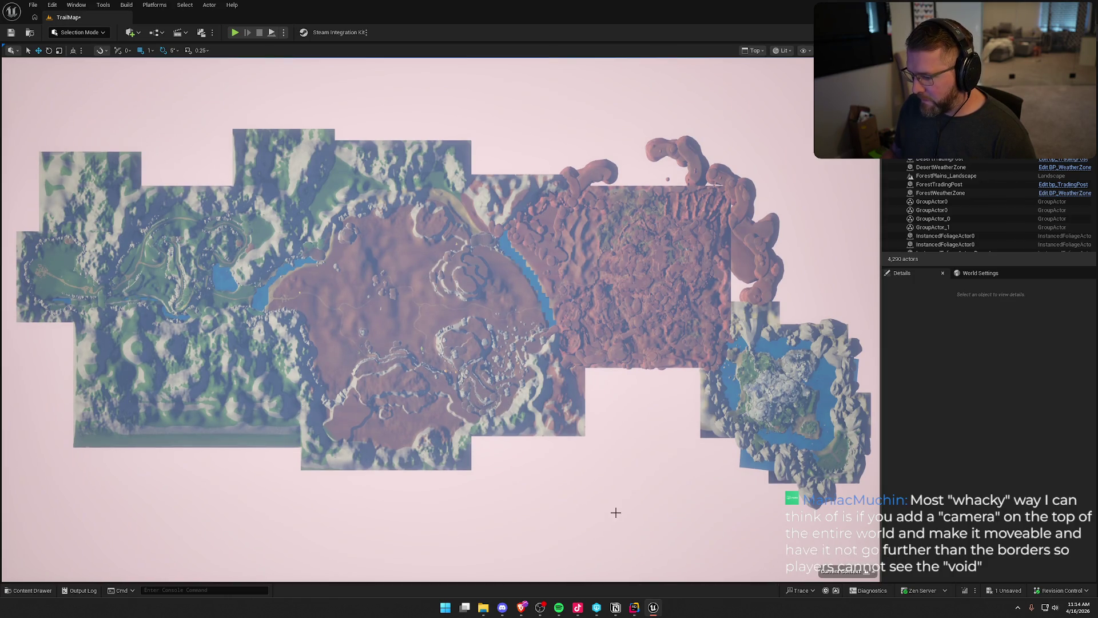
key(super+shift+s)
mouse_move(10, 65)
mouse_down()
mouse_move(576, 462)
mouse_move(876, 541)
mouse_up()
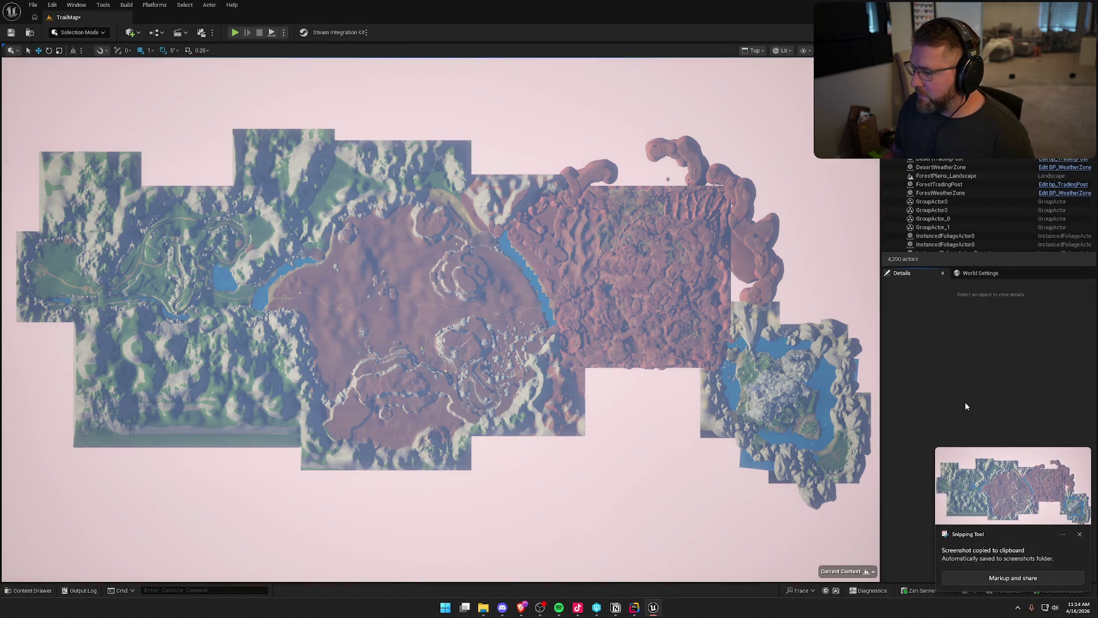
key(alt+Tab)
click(154, 8)
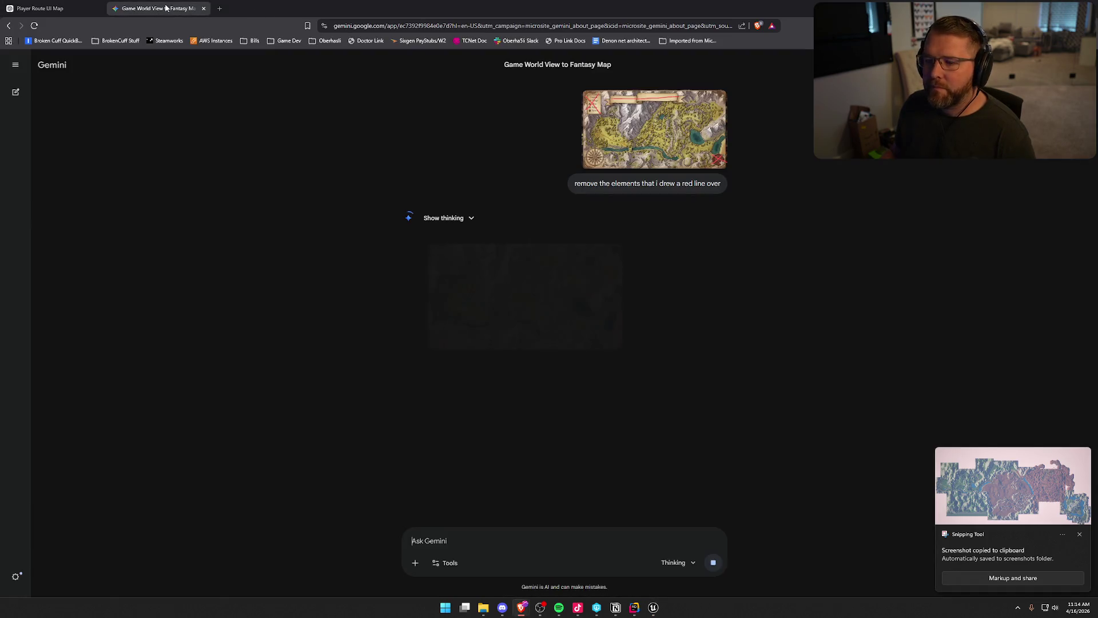
Step: Paste the whole-world screenshot into Gemini, asking for a detailed full map with no text
click(525, 296)
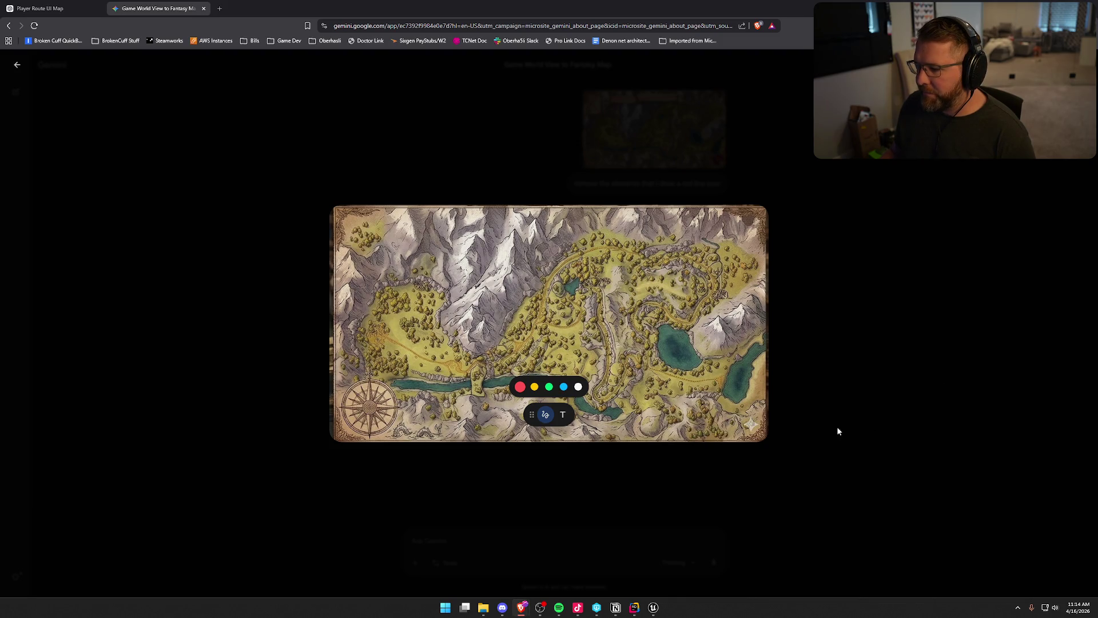
click(824, 438)
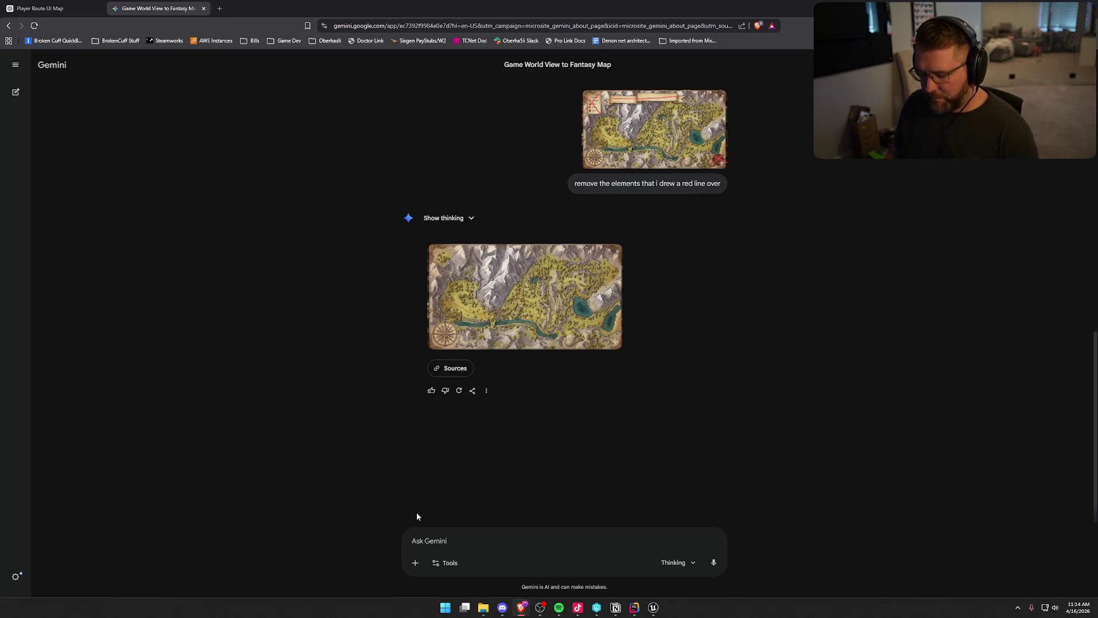
key(ctrl+v)
text(can you do the whole world now?)
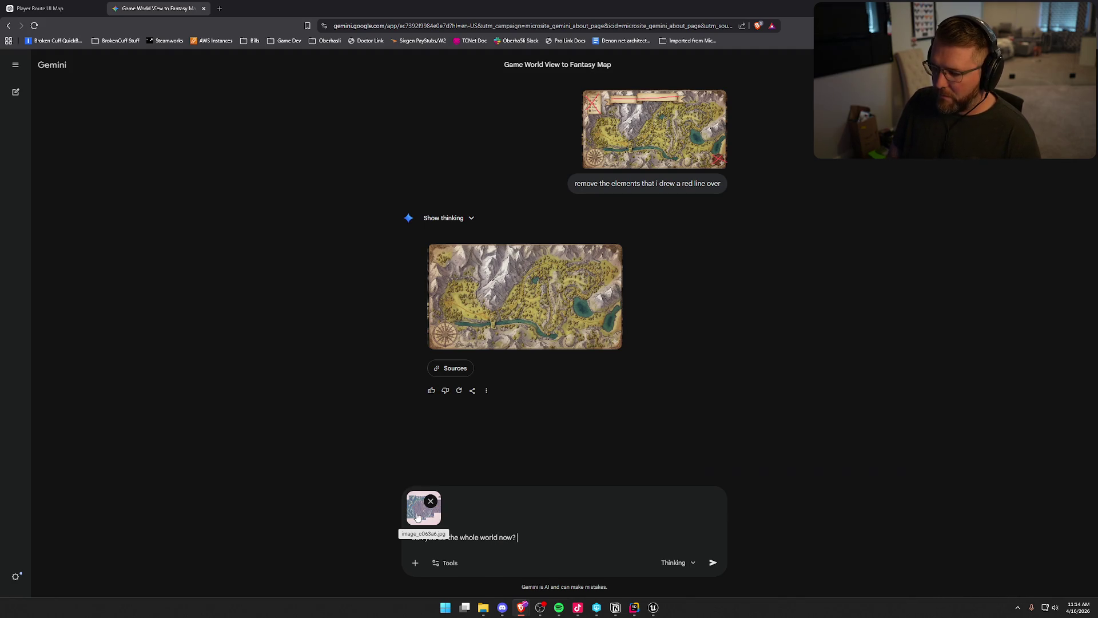
text( try )
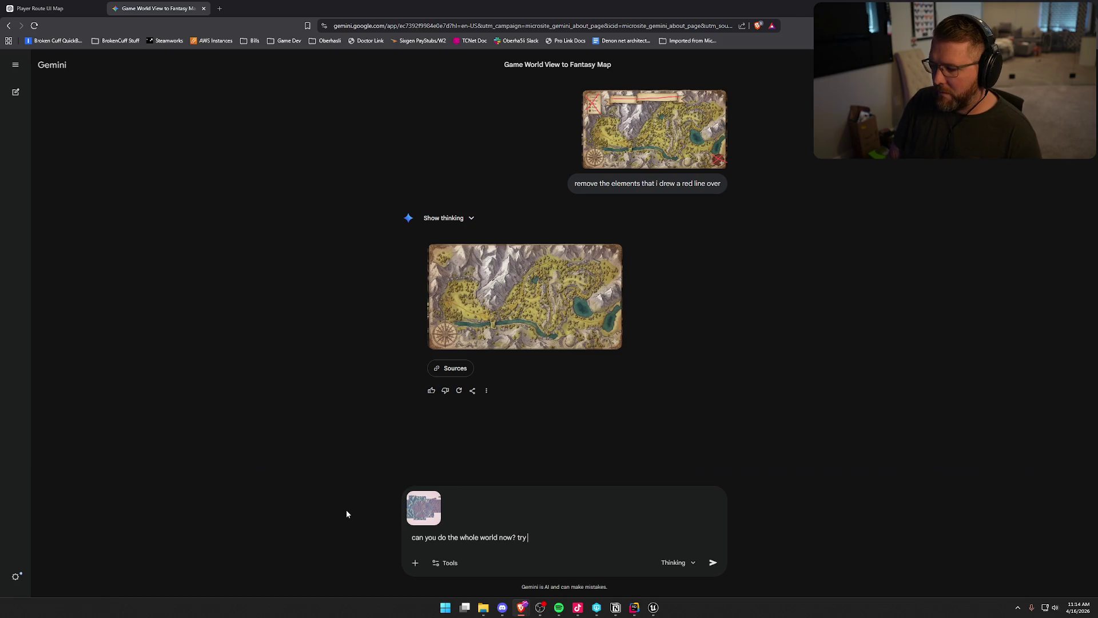
text(and k)
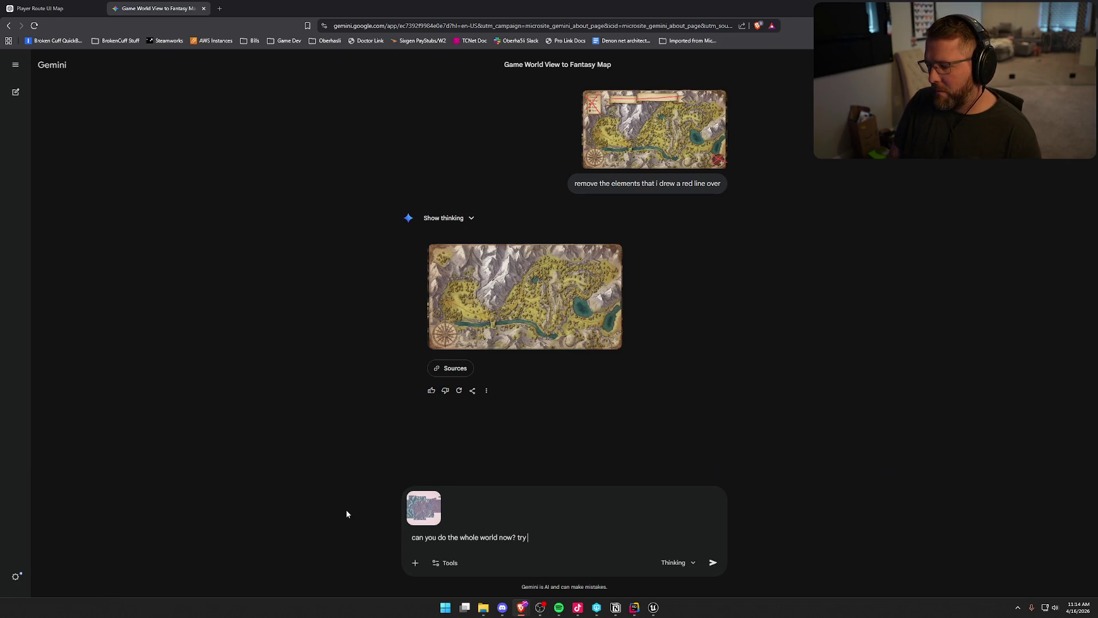
text(eep as much )
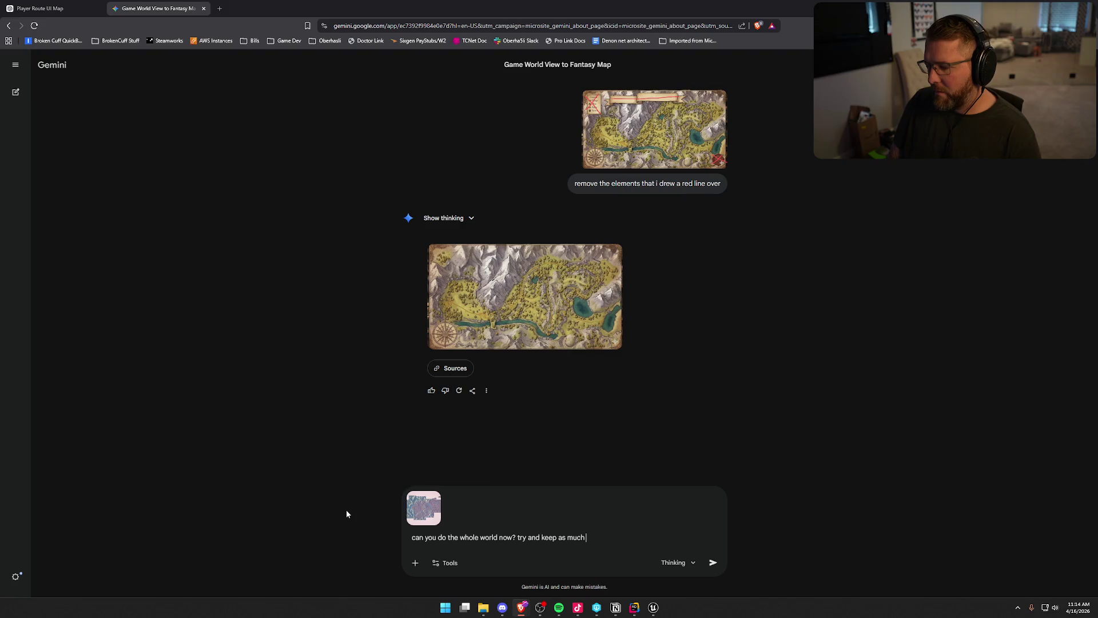
text(of the detail as y)
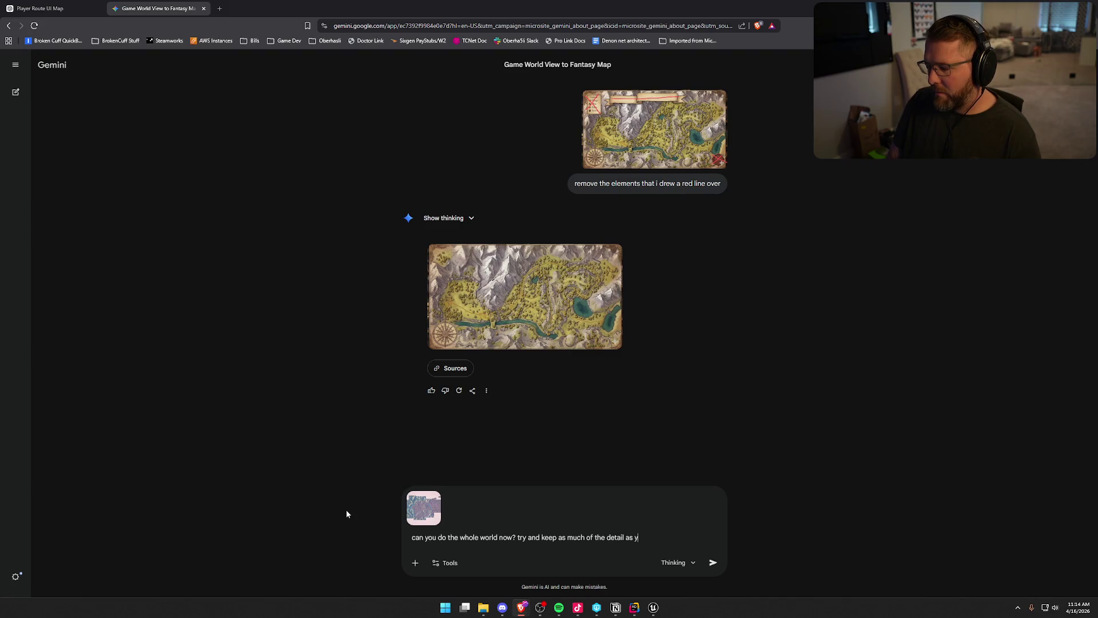
text(ou can, no t)
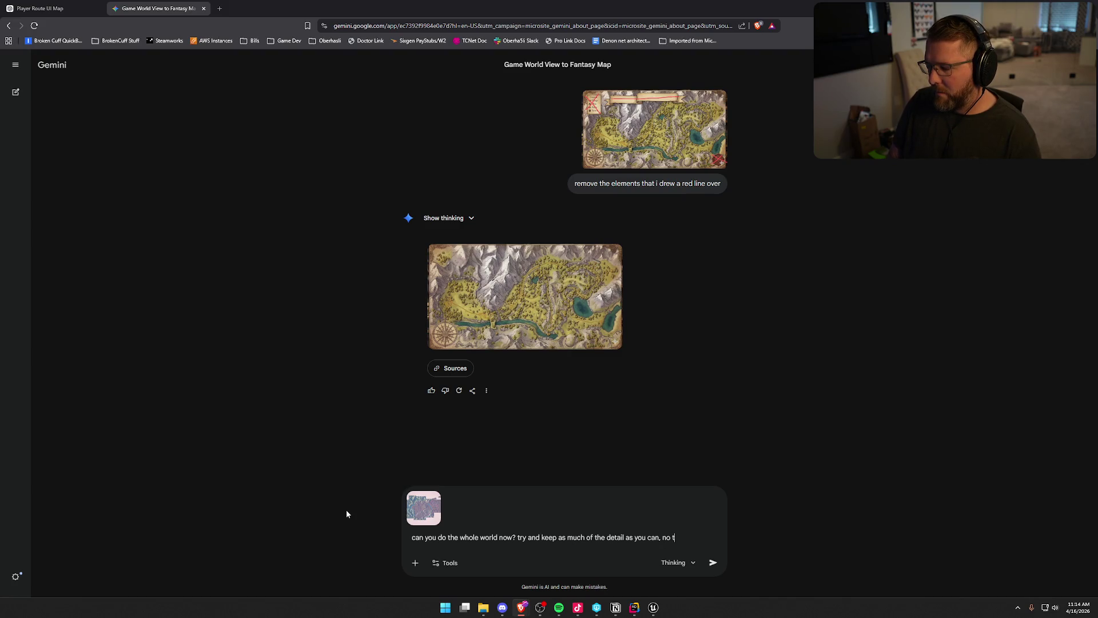
text(ext though)
key(Return)
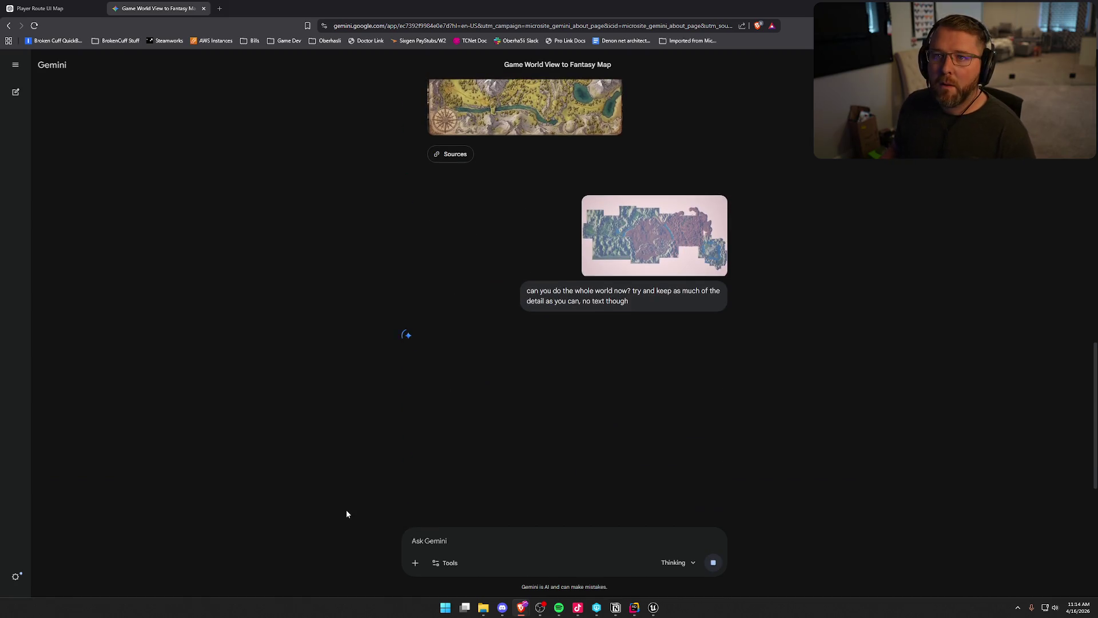
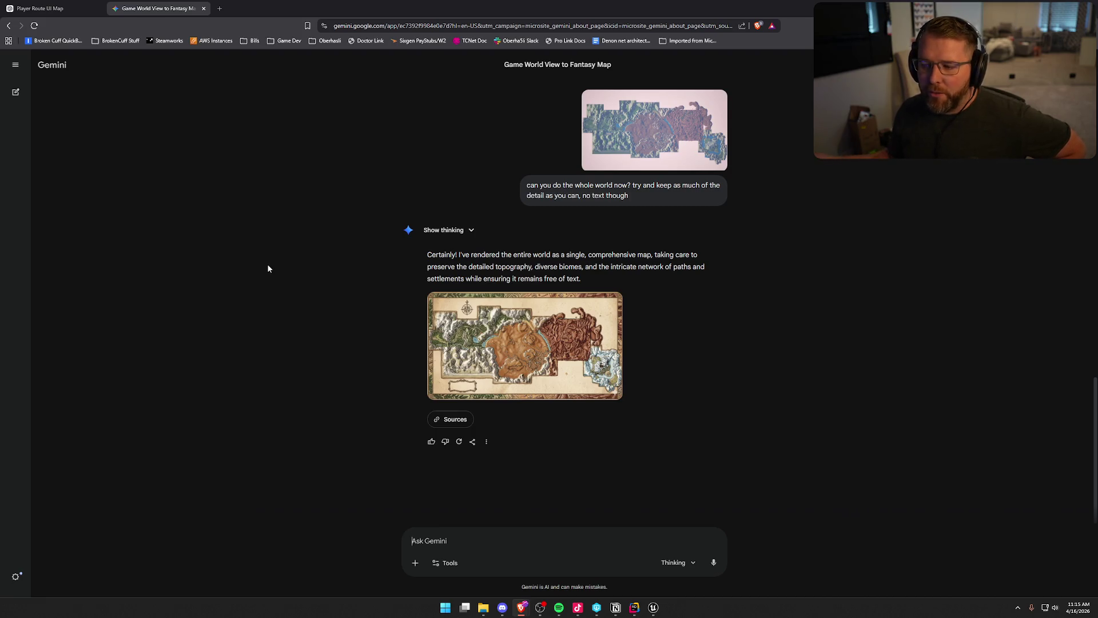
Step: Enlarge Gemini's generated world map, then bring up the Unreal TrailMap top-down view to compare
click(565, 351)
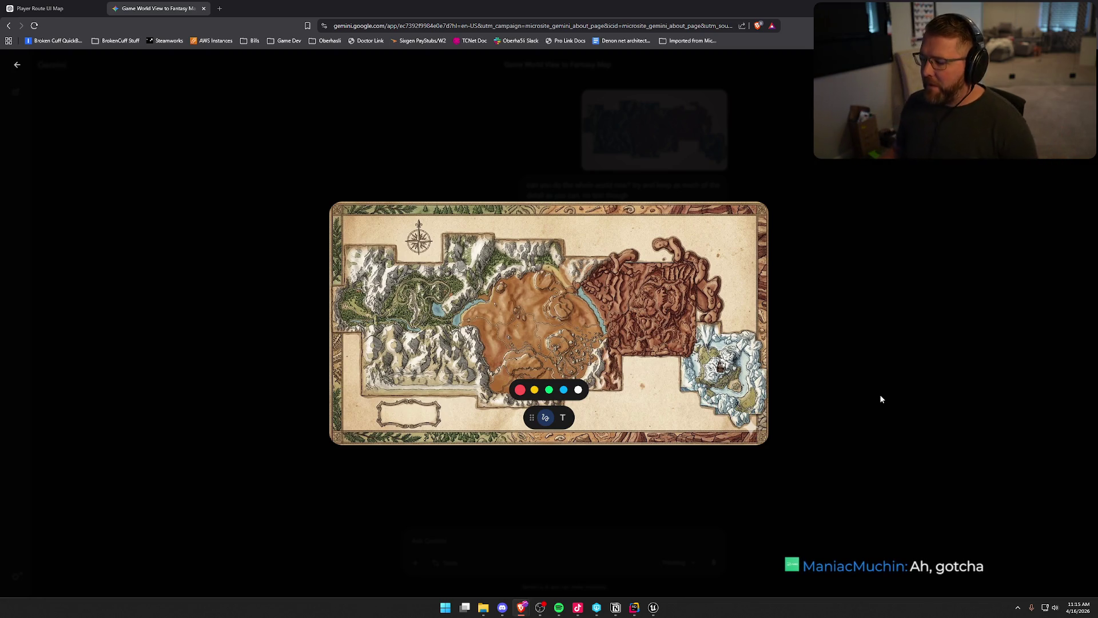
click(655, 608)
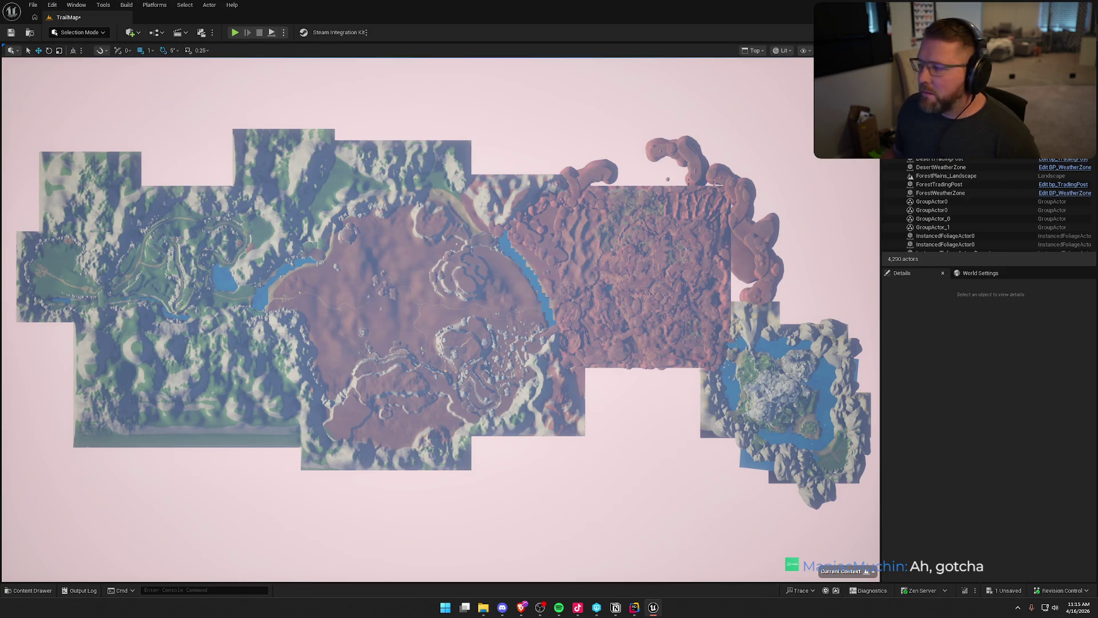
click(566, 312)
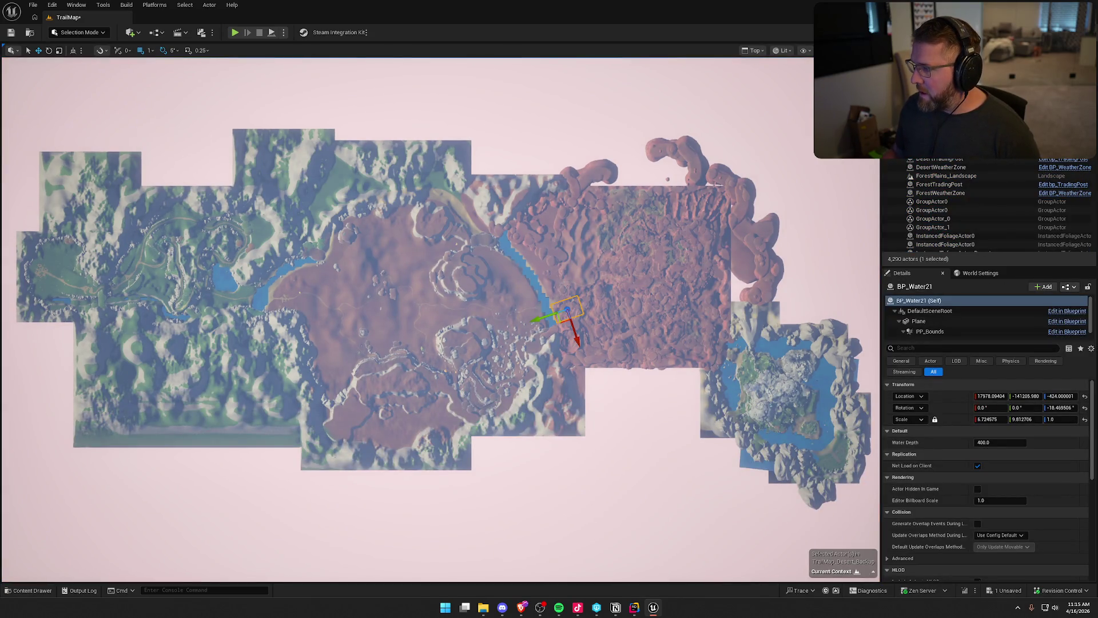
Step: Clear the actor selection in Unreal, then flip between the Gemini map and the level view
key(ctrl+a)
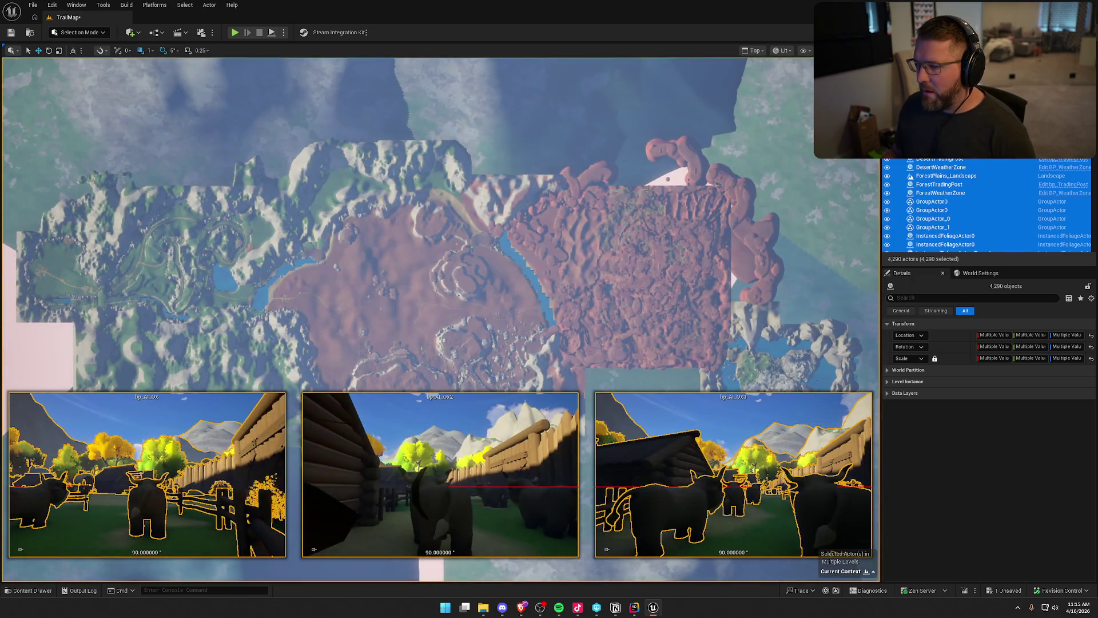
key(Escape)
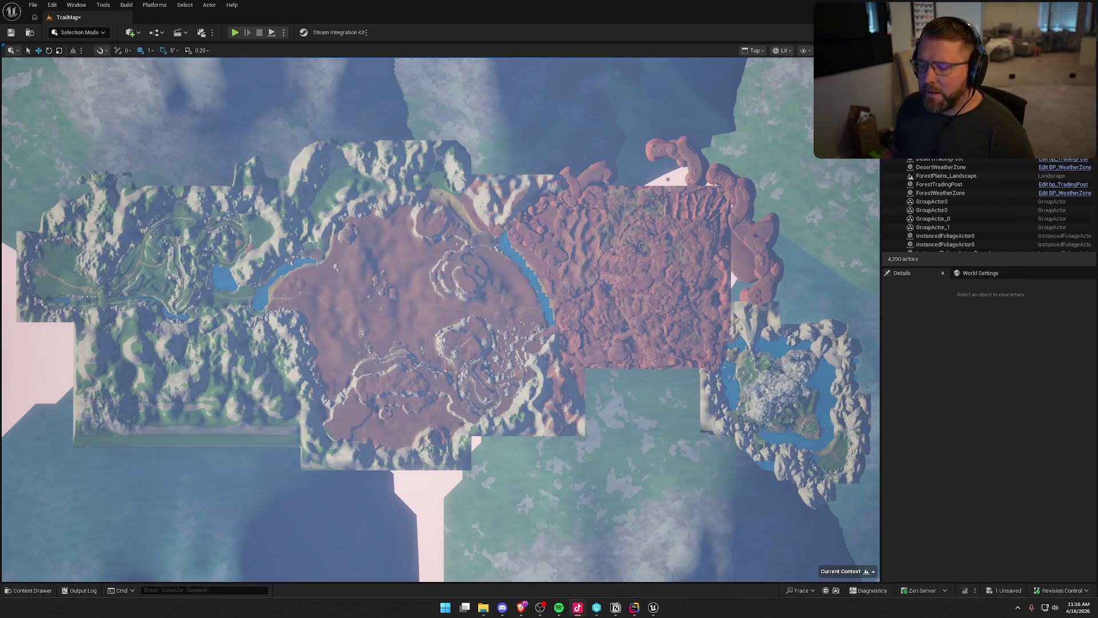
key(alt+Tab)
key(Tab)
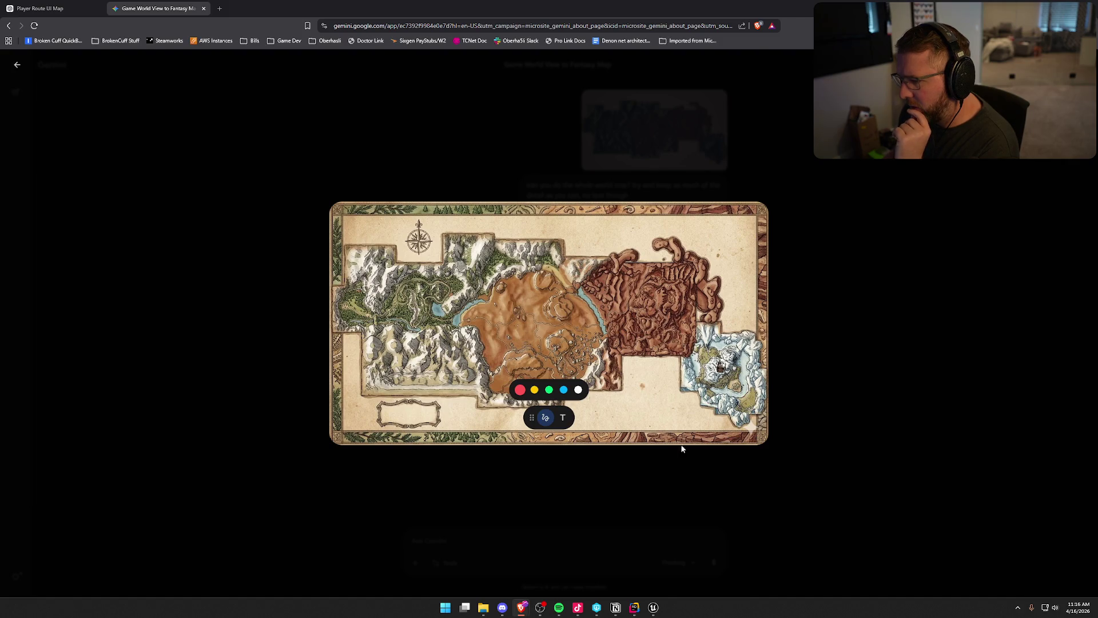
click(654, 606)
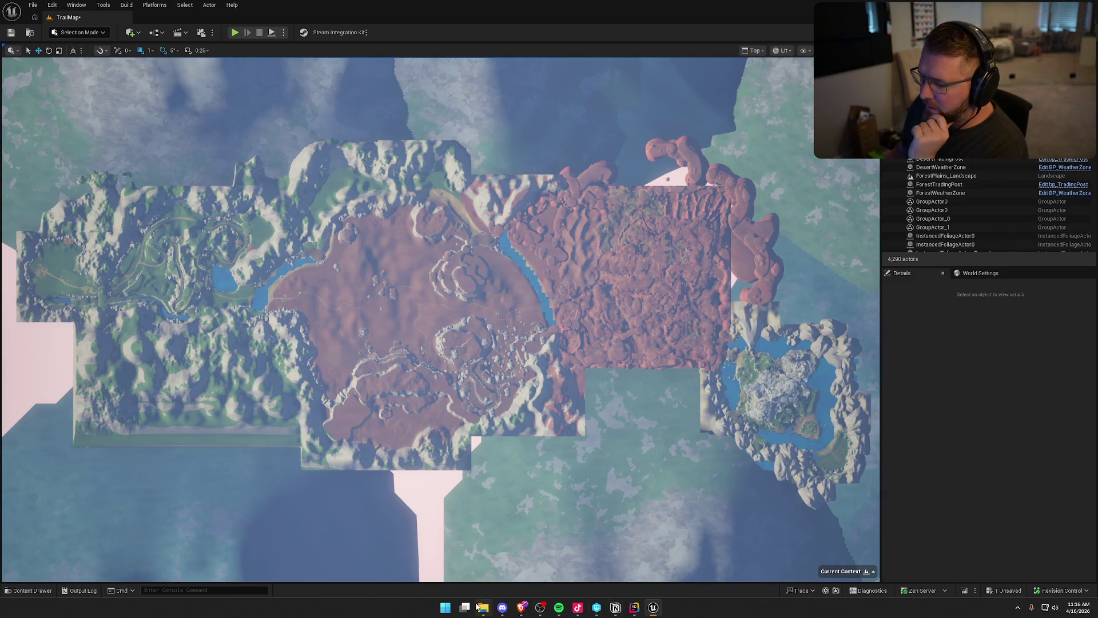
Step: Go back to the Gemini browser window and close the enlarged map to reveal the chat
mouse_move(519, 610)
click(601, 563)
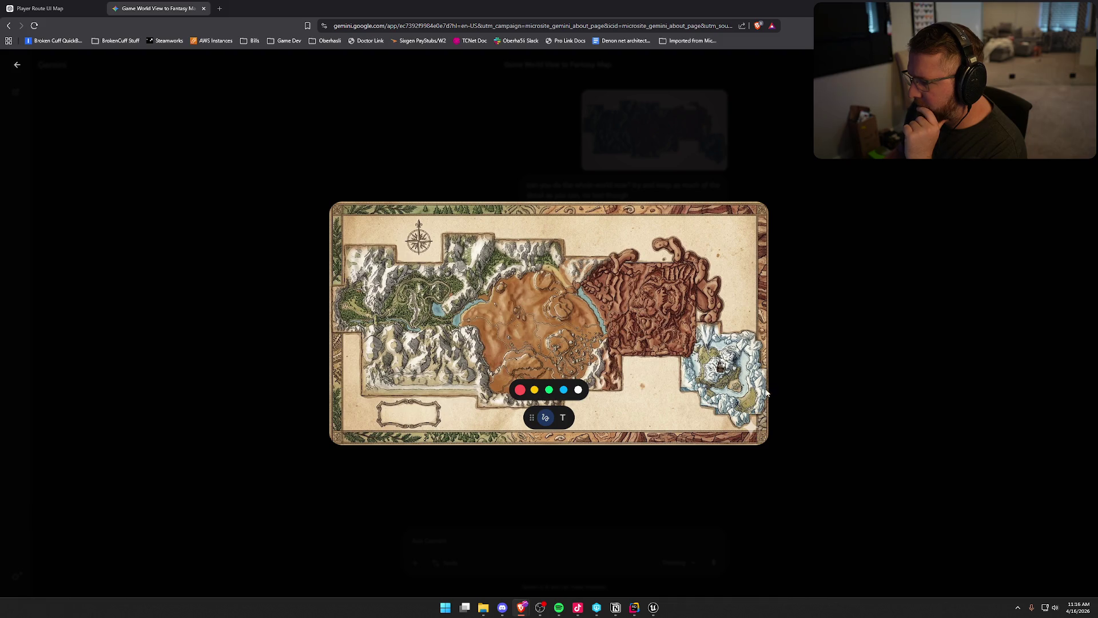
click(538, 469)
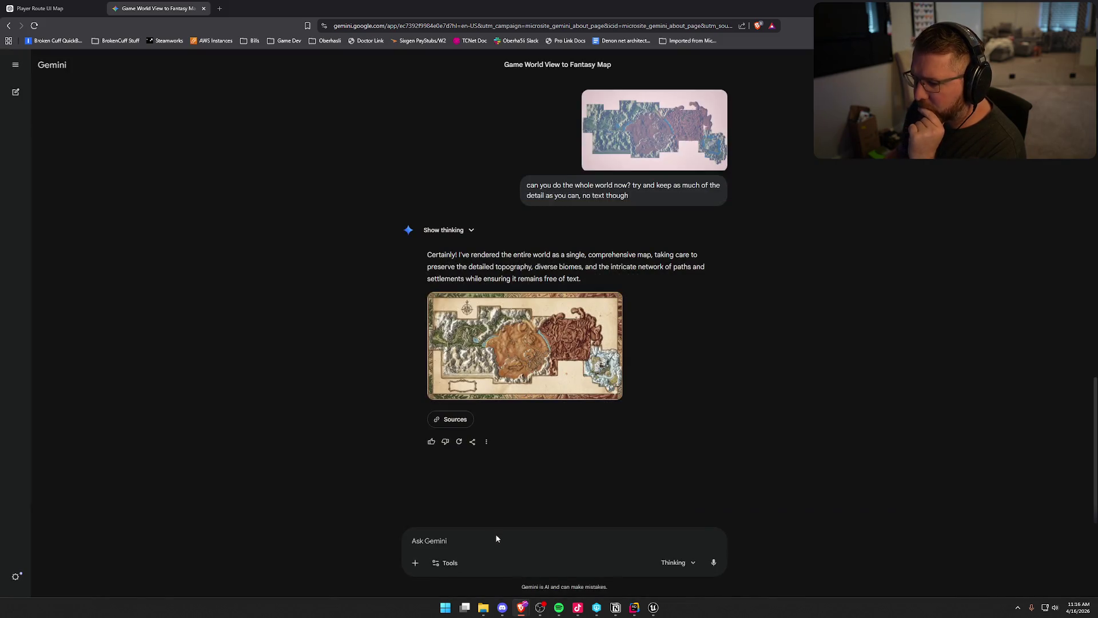
Step: Ask Gemini 'can you fill in the area outside the map with a more seamless looking background?' and enlarge the result
text(can you make the)
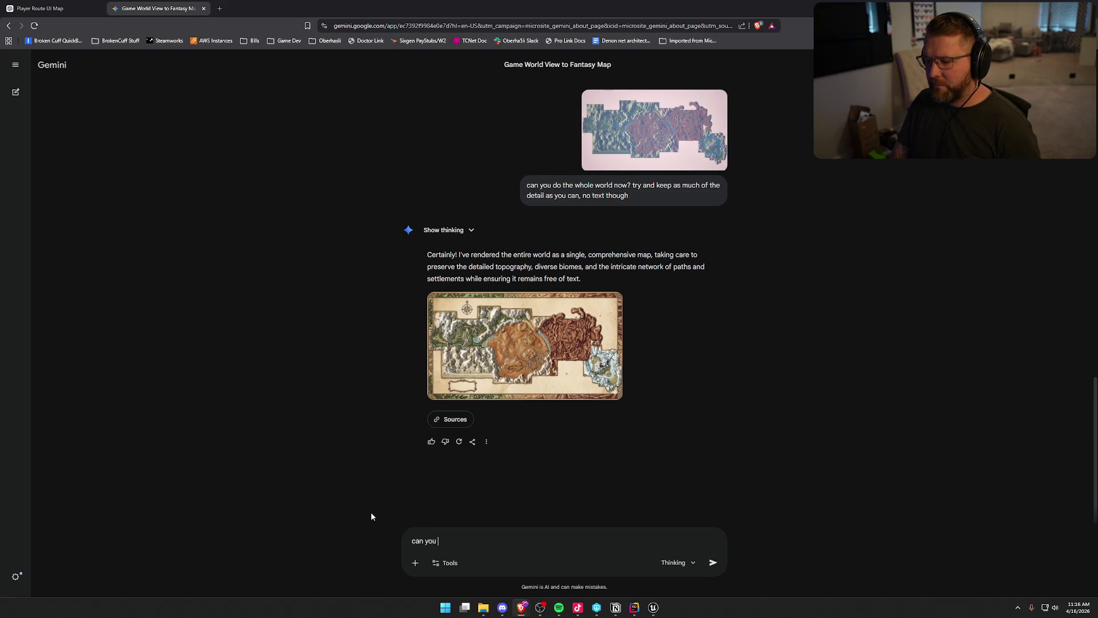
key(BackSpace)
key(BackSpace)
key(BackSpace)
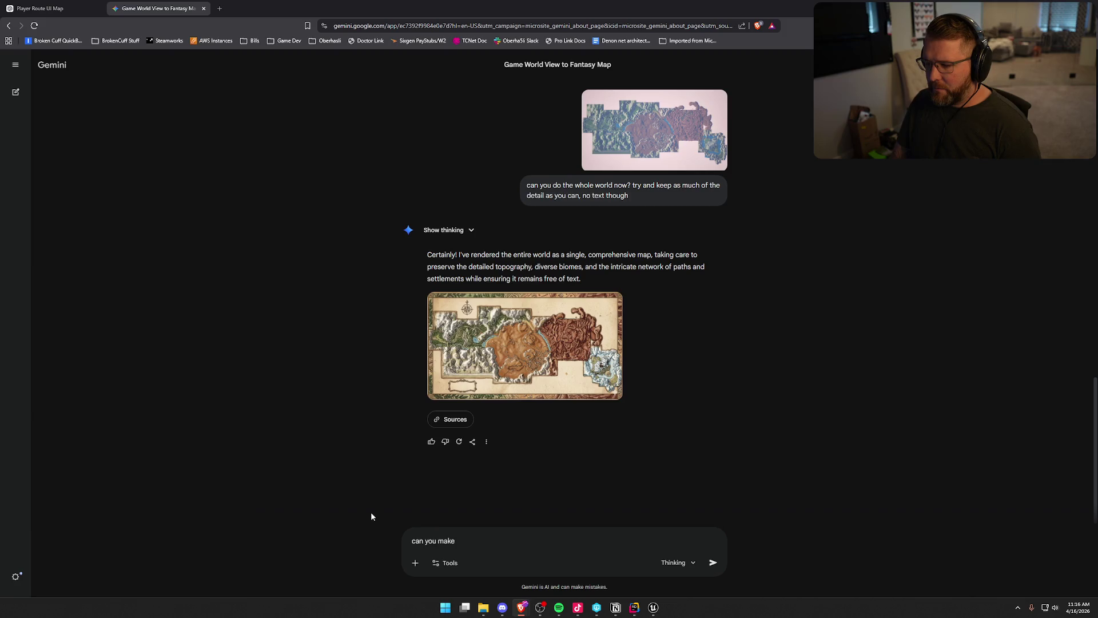
key(BackSpace)
key(BackSpace)
key(BackSpace)
text(n you fill in )
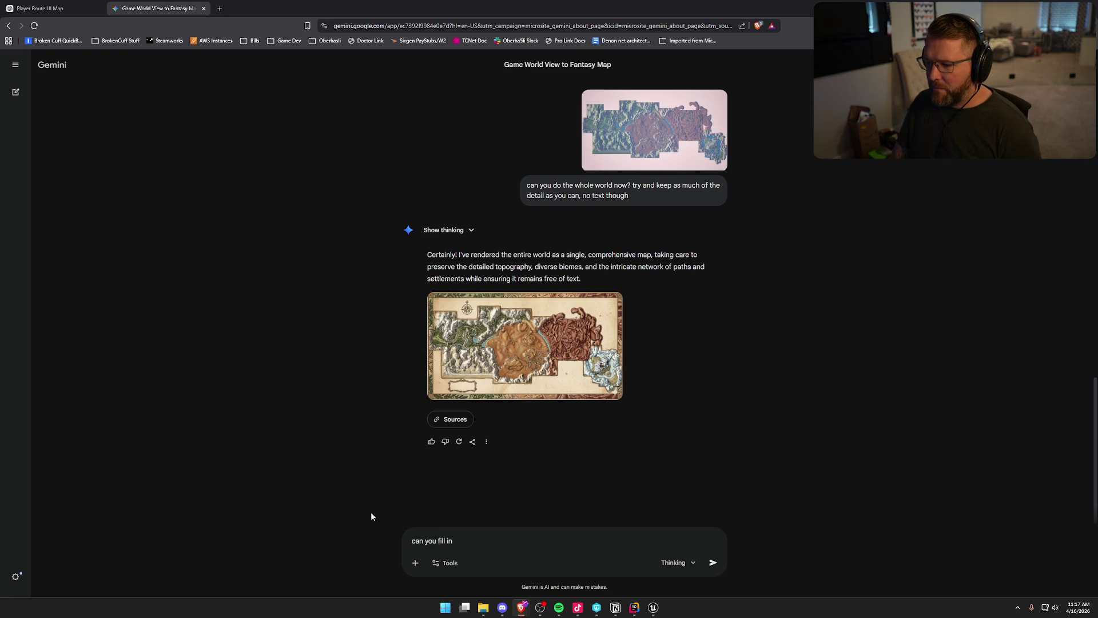
text(the area outside the )
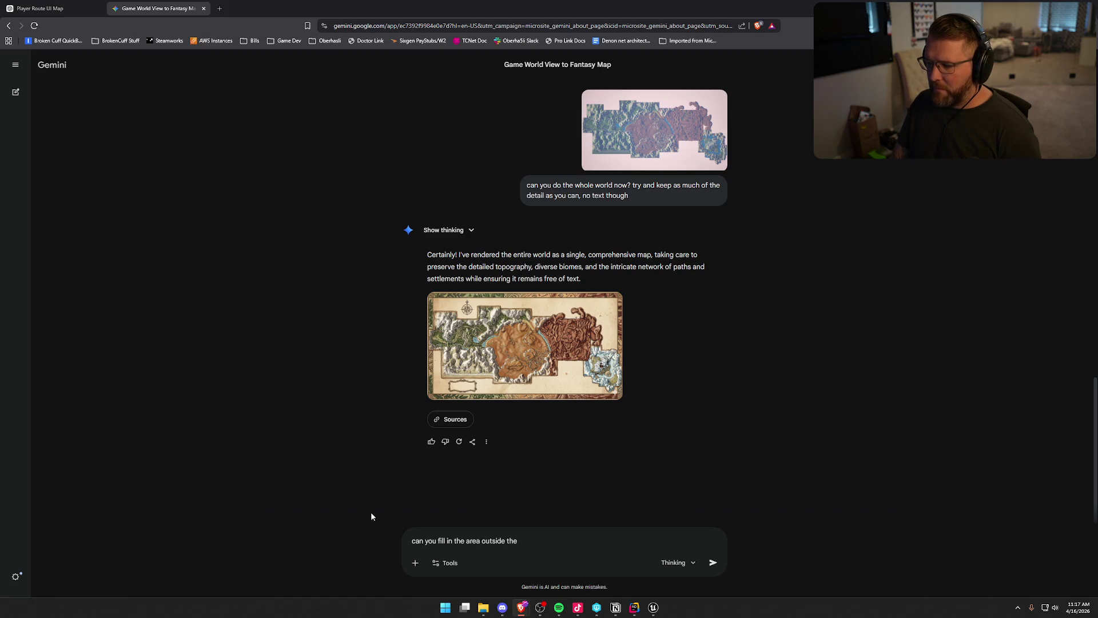
text(map with)
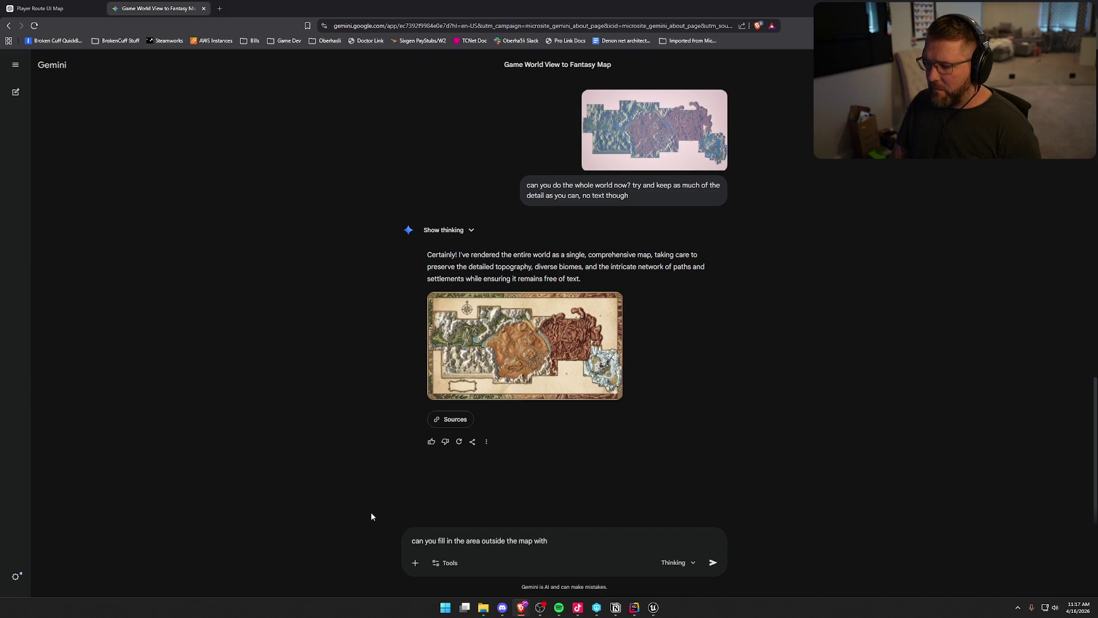
text( a more s)
text(eamless)
text( looking )
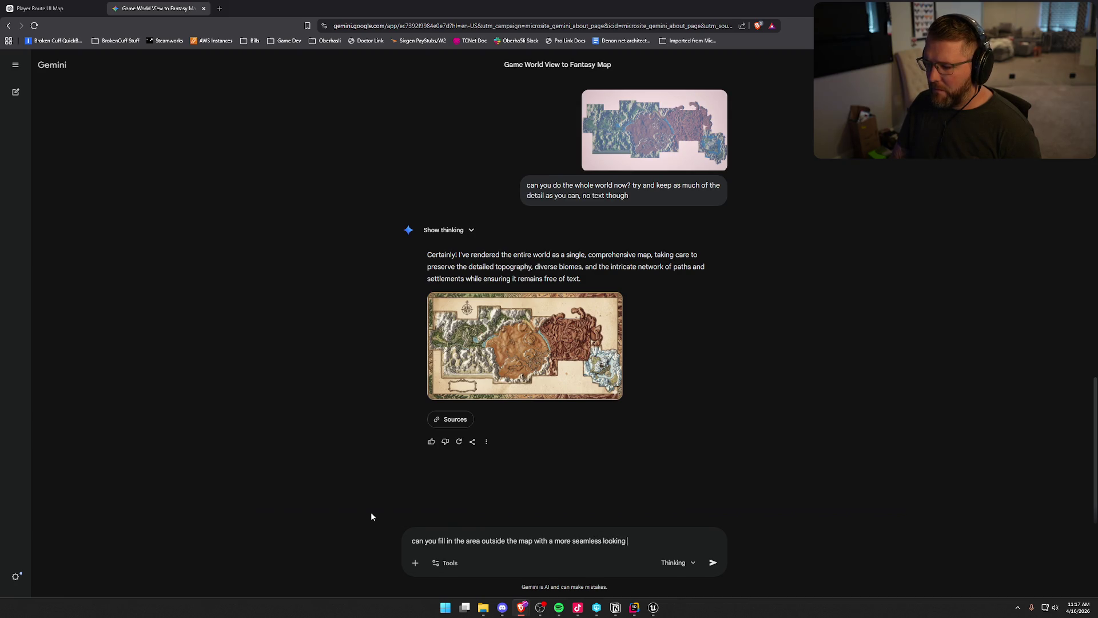
text(background?)
key(Return)
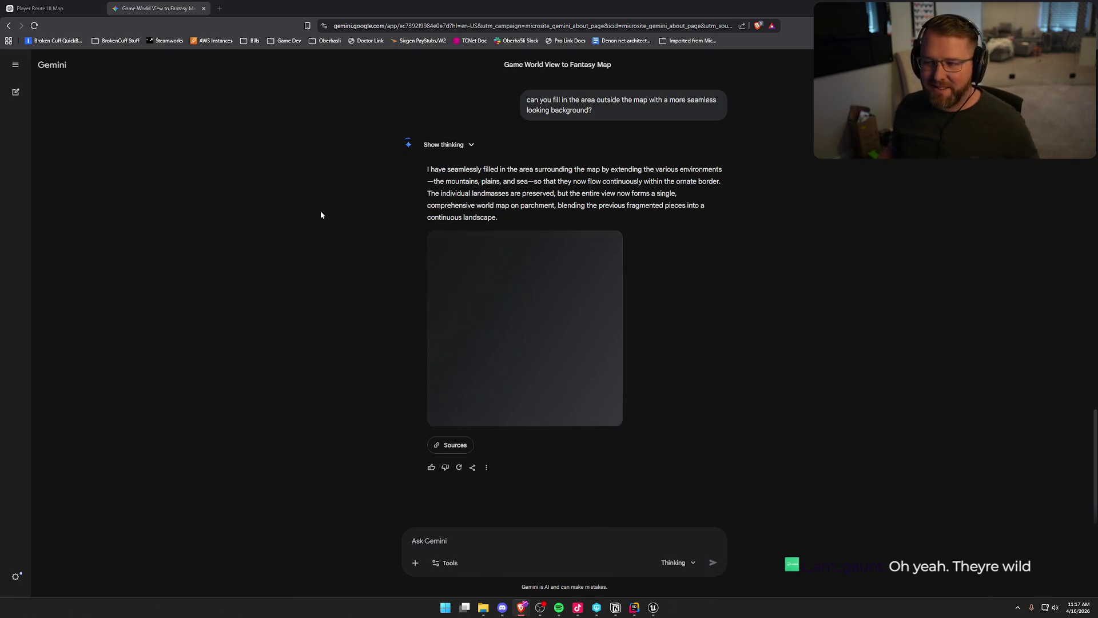
click(594, 347)
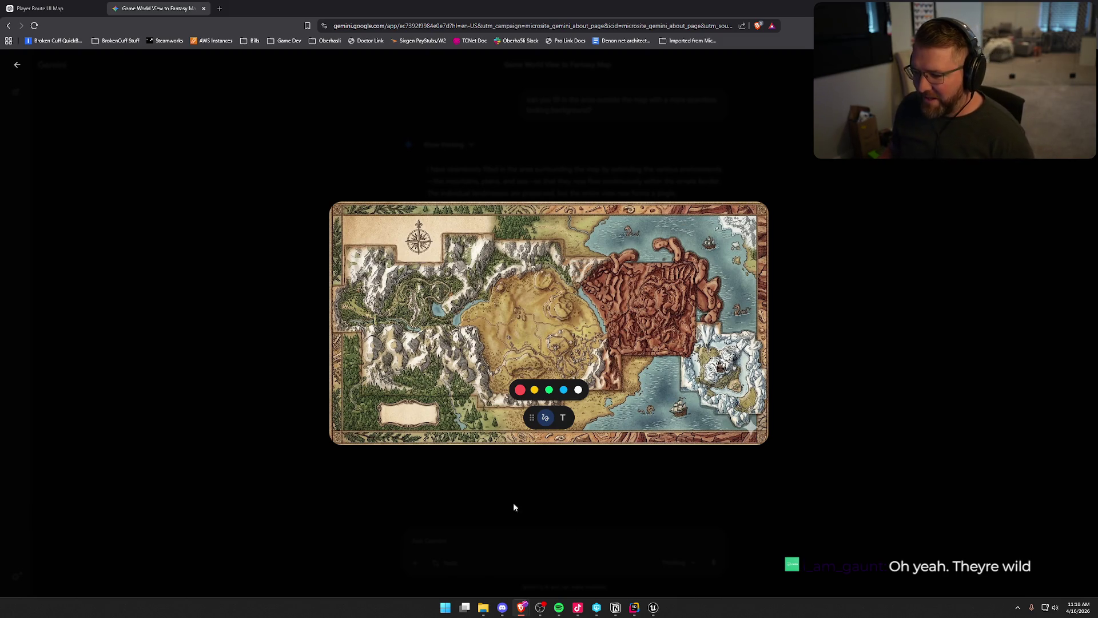
Step: Ask Gemini to make the map look more like 1800s western-frontier America
click(504, 475)
text(this game is s)
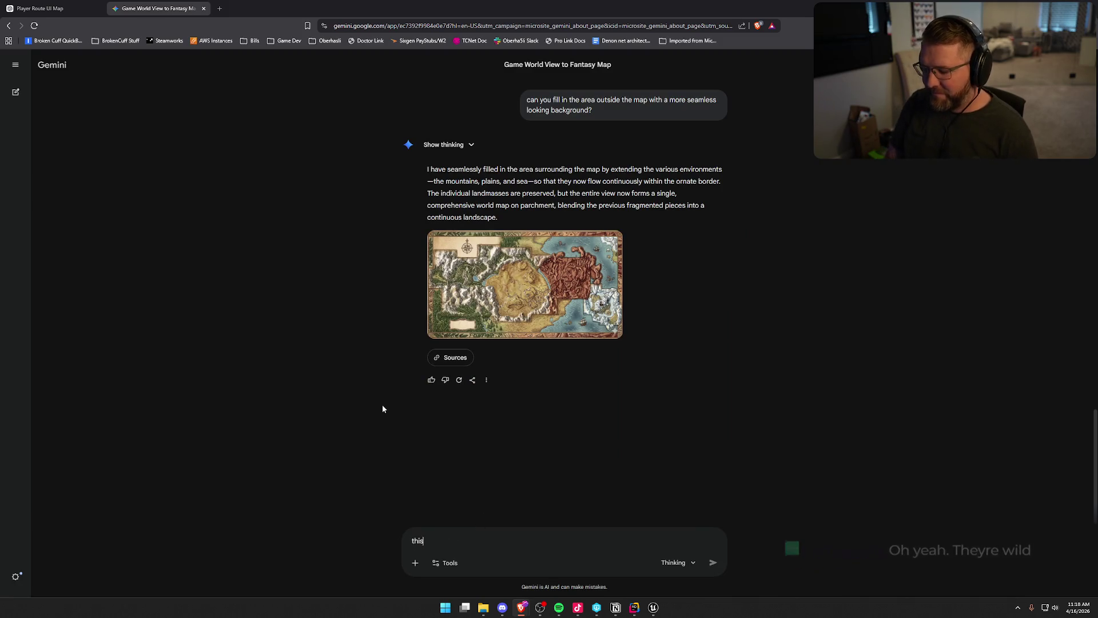
text(et in the )
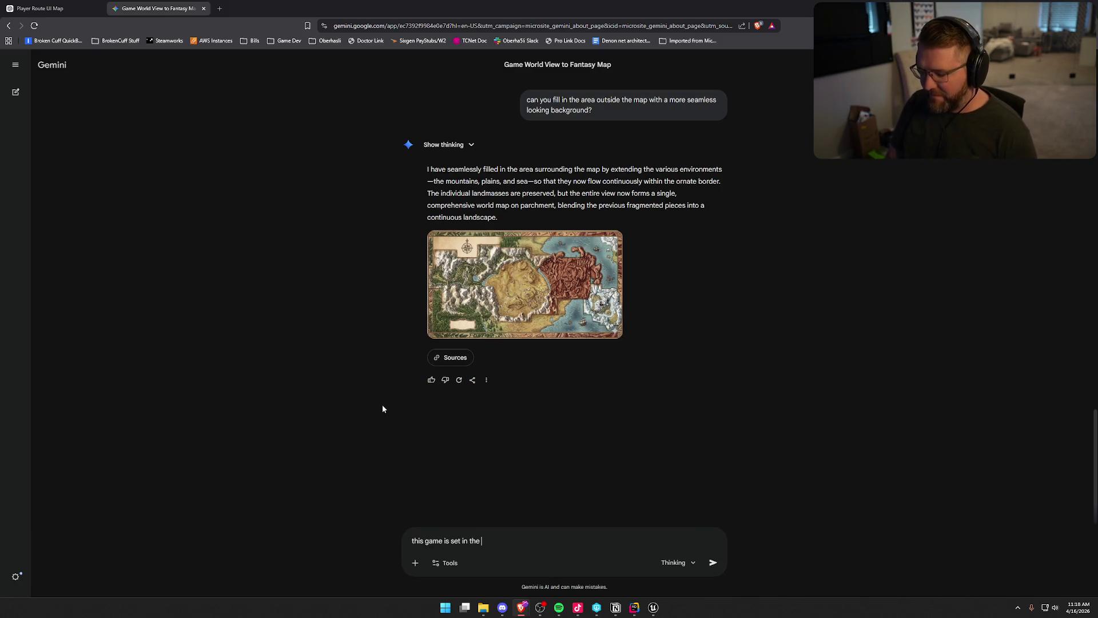
text(western frontier, can yo u)
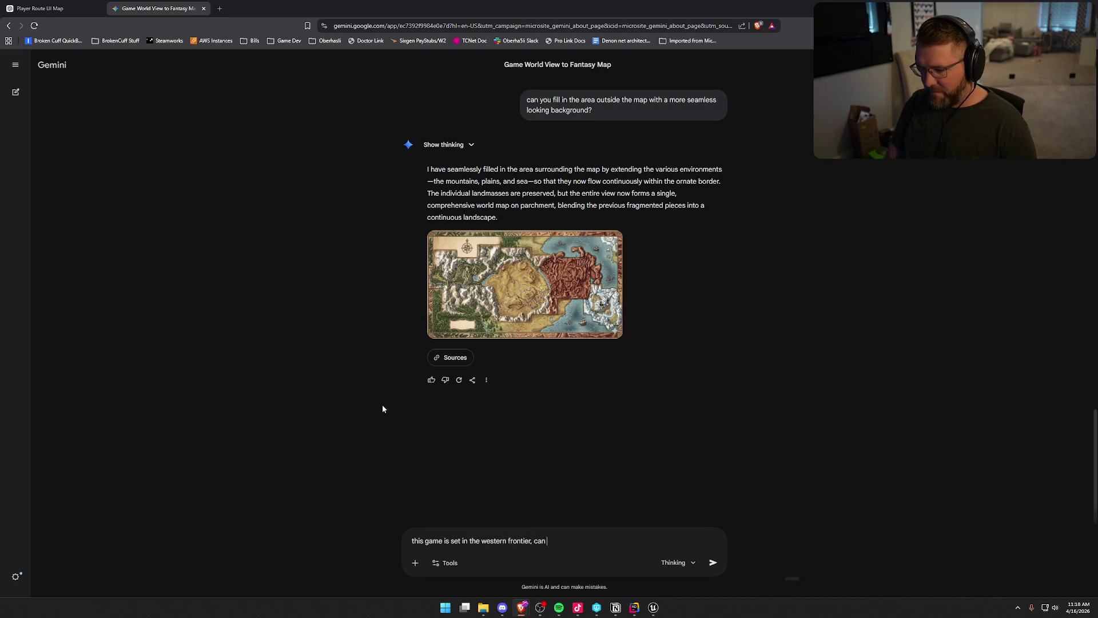
key(BackSpace)
text(make the map look )
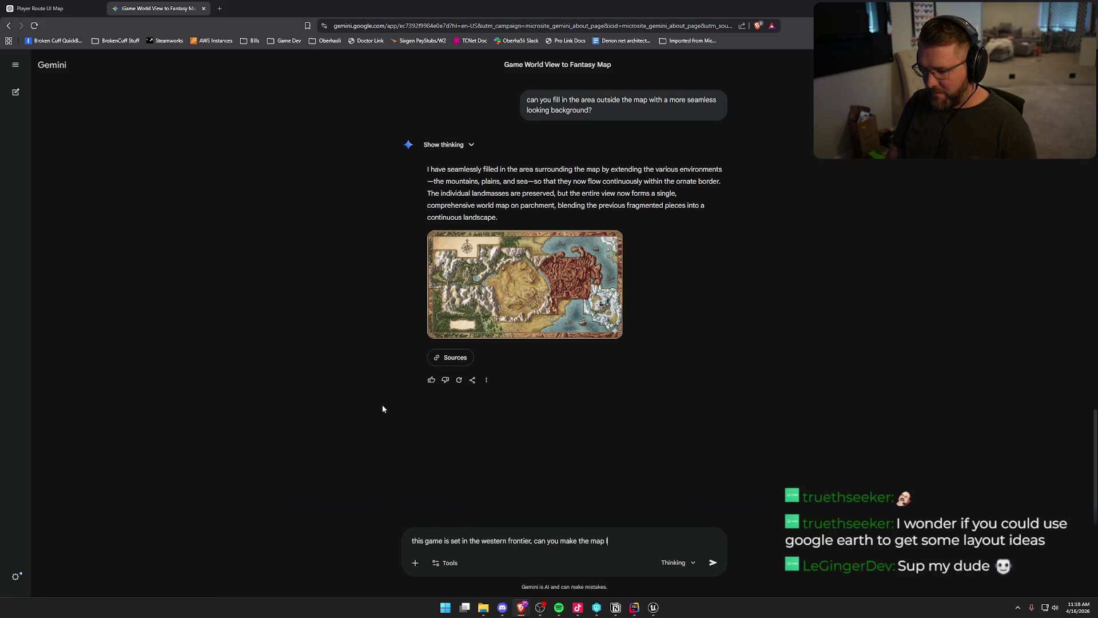
text(more)
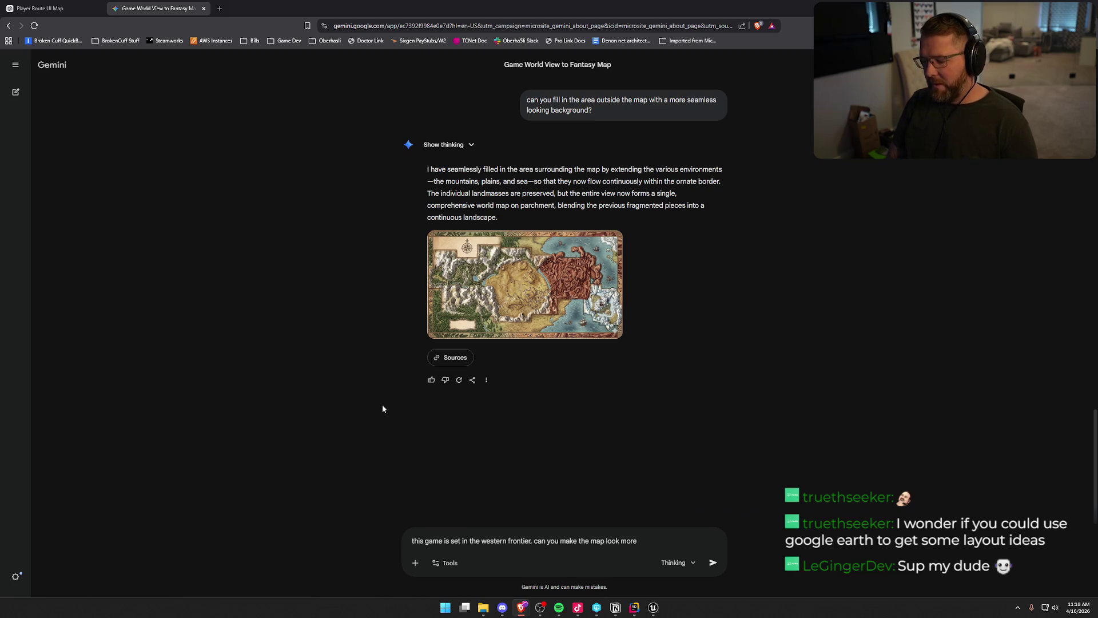
text( 1800s )
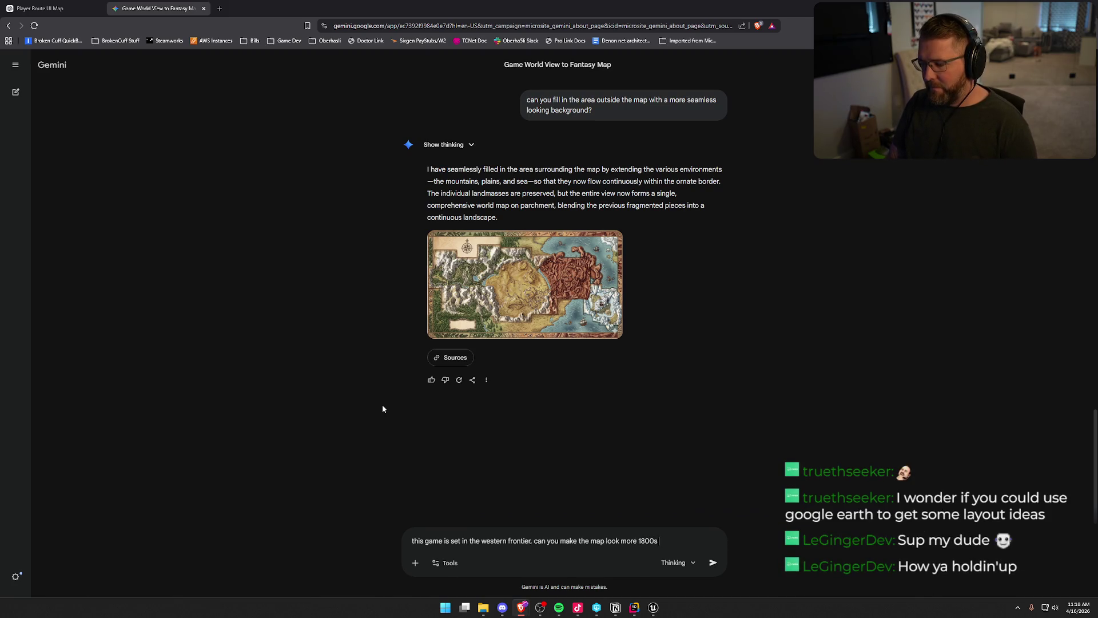
text(america)
key(Return)
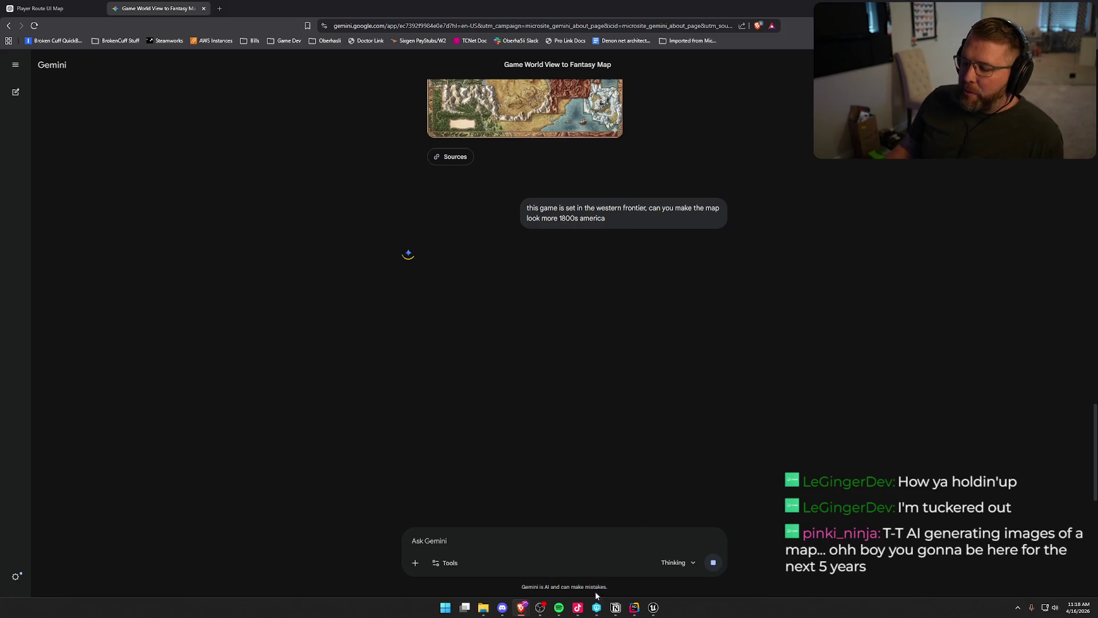
click(615, 608)
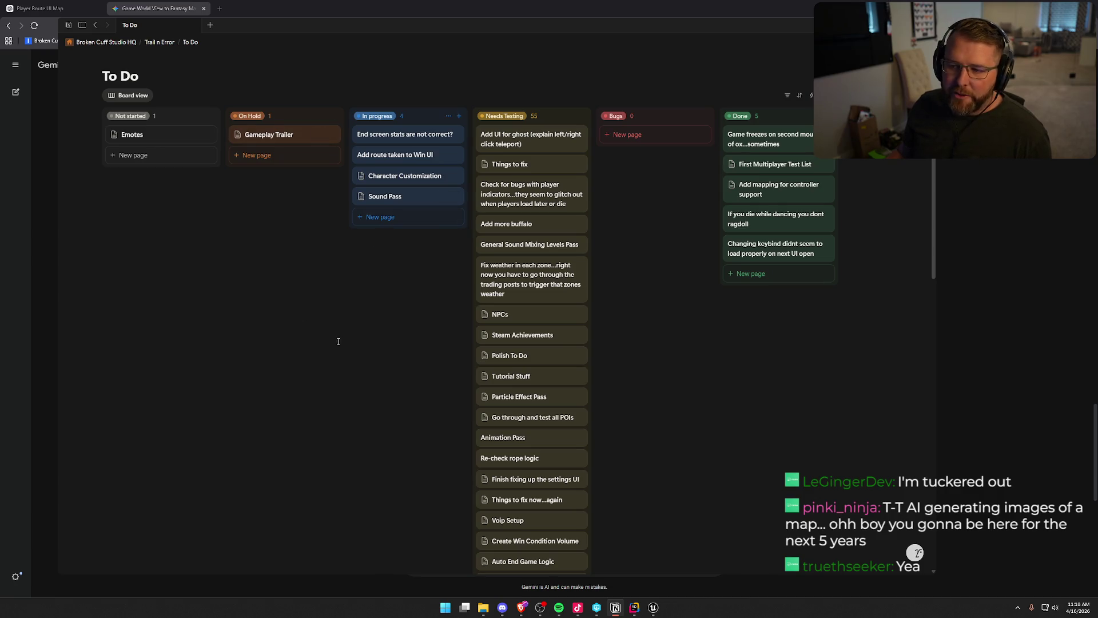
Step: Leave the Notion board and return to the Gemini chat showing the restyled map
key(alt+Tab)
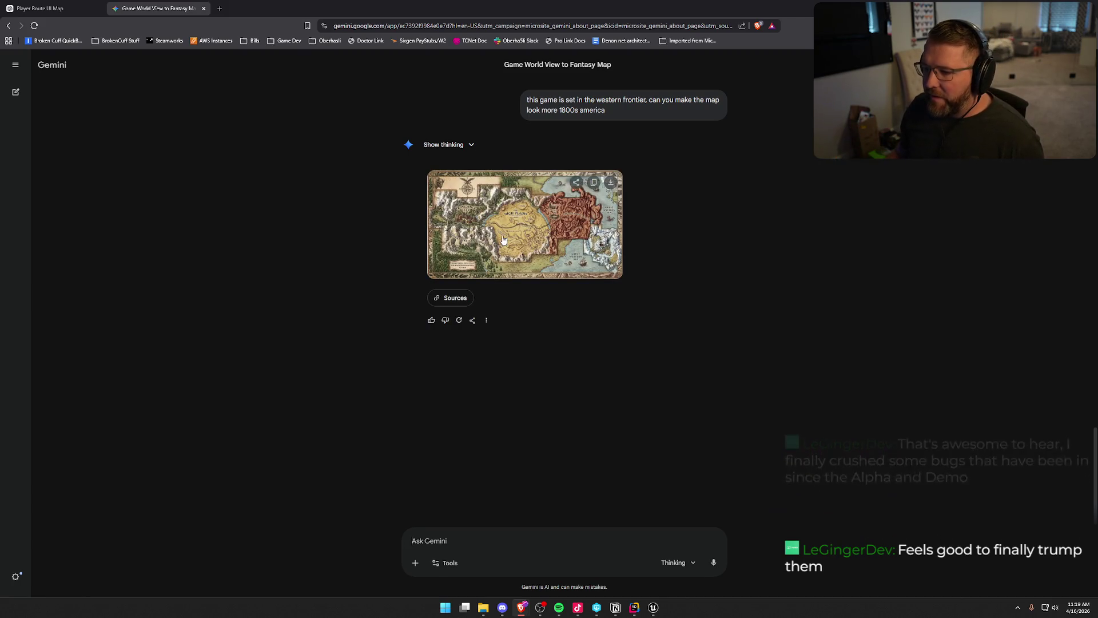
click(458, 246)
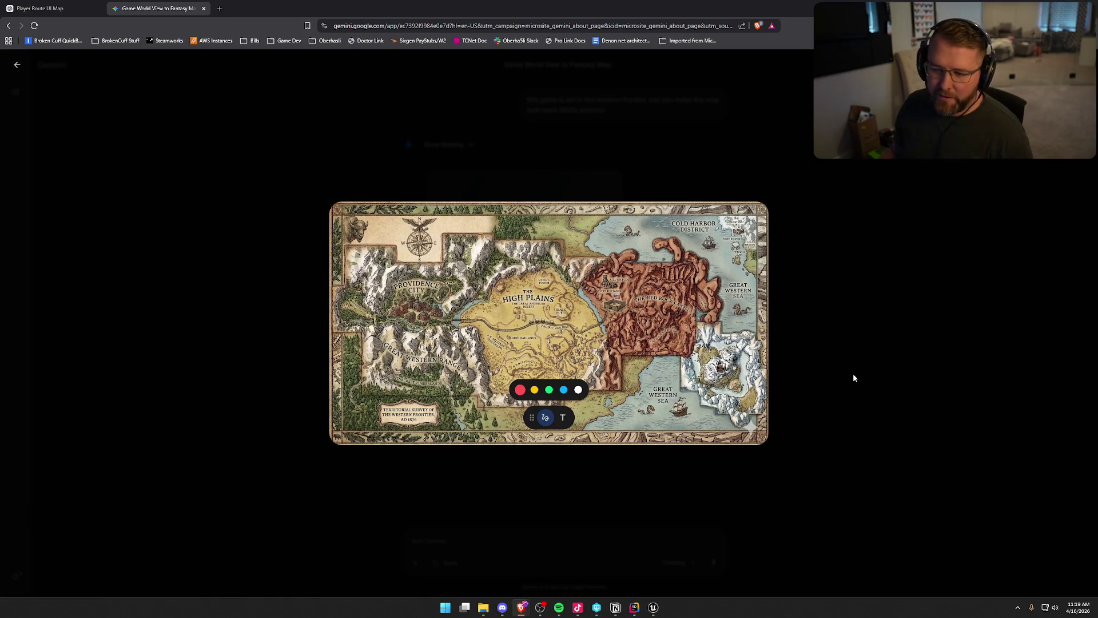
click(820, 411)
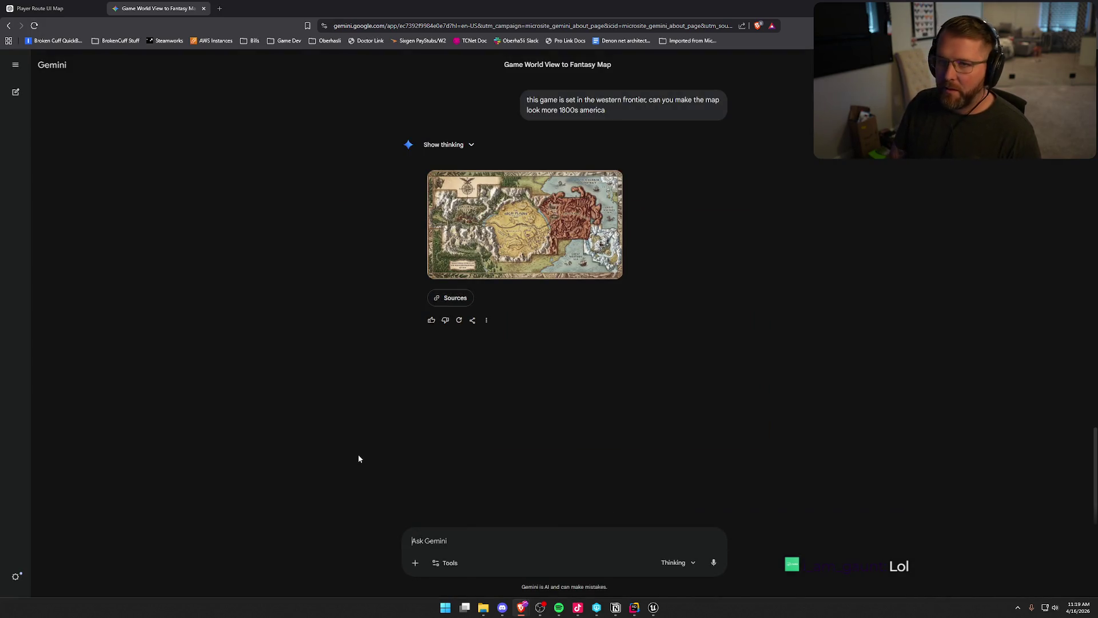
text(you added )
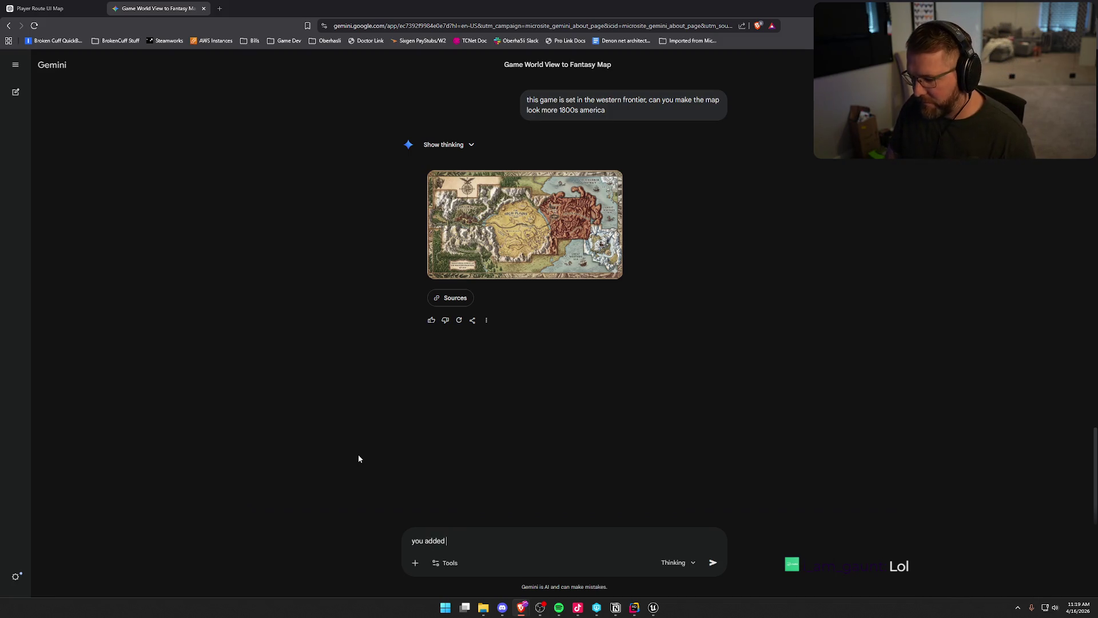
text(too m)
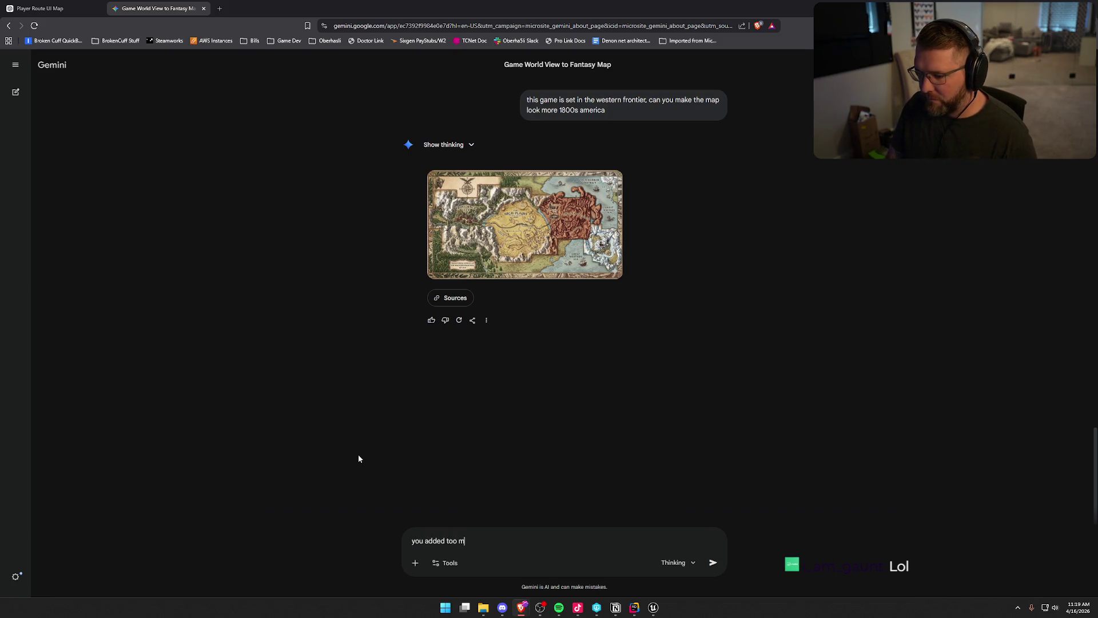
text(uch random stuff)
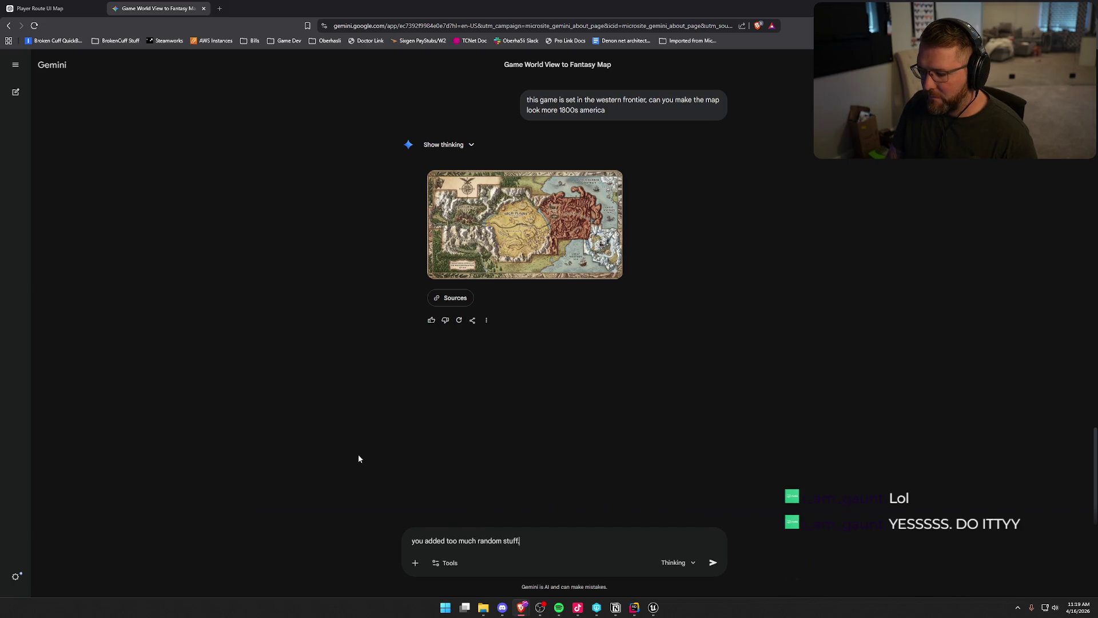
text(....i just want the map to look w)
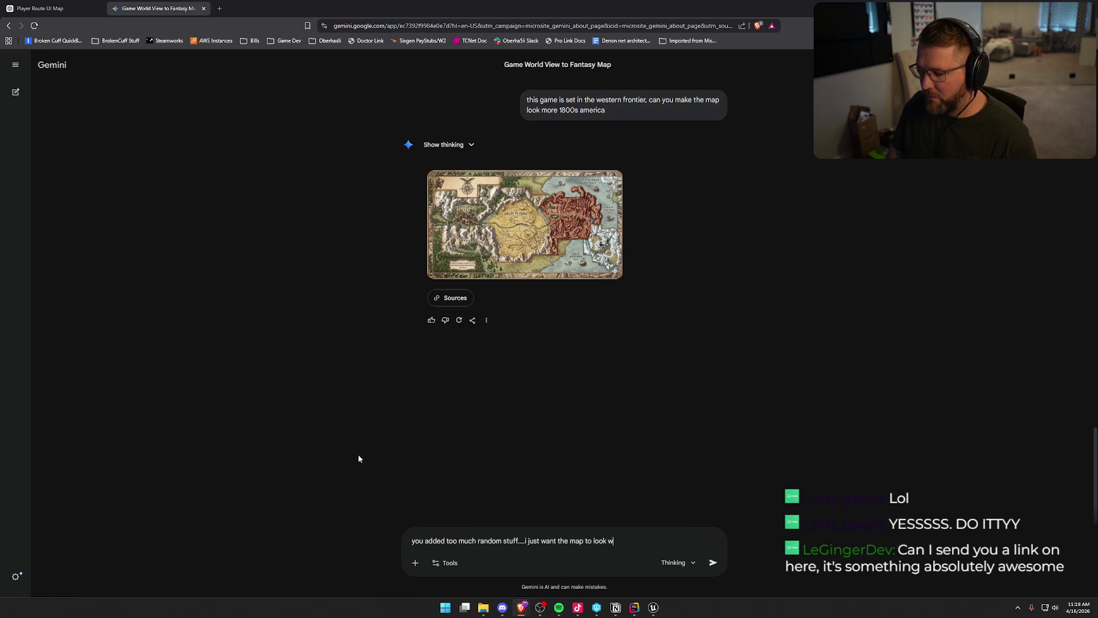
text(estern...)
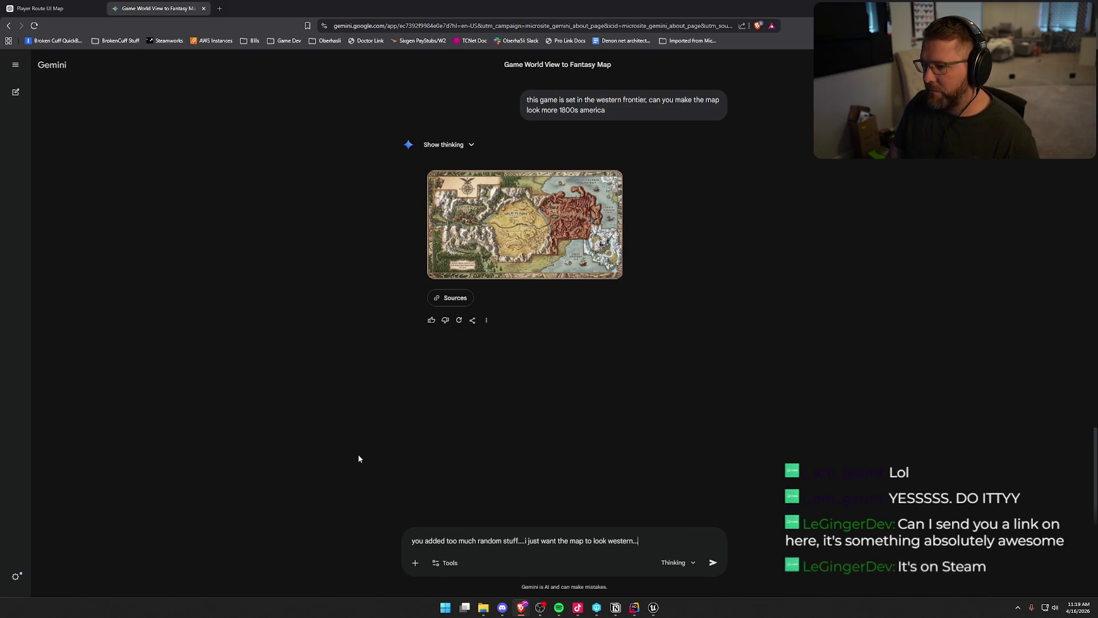
text(dont add )
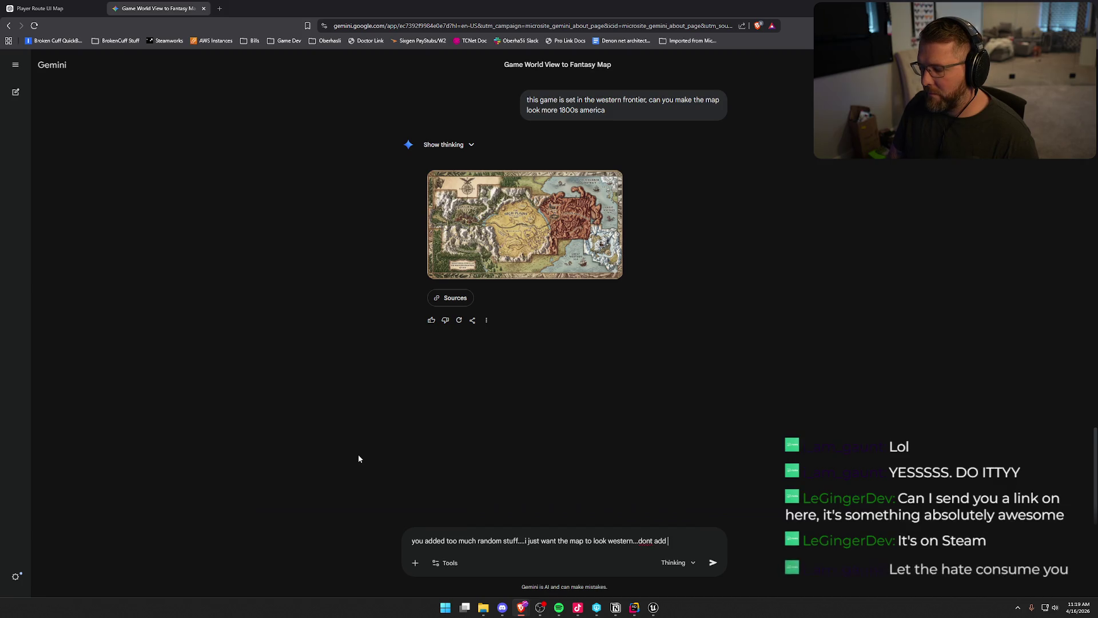
text(all the extra )
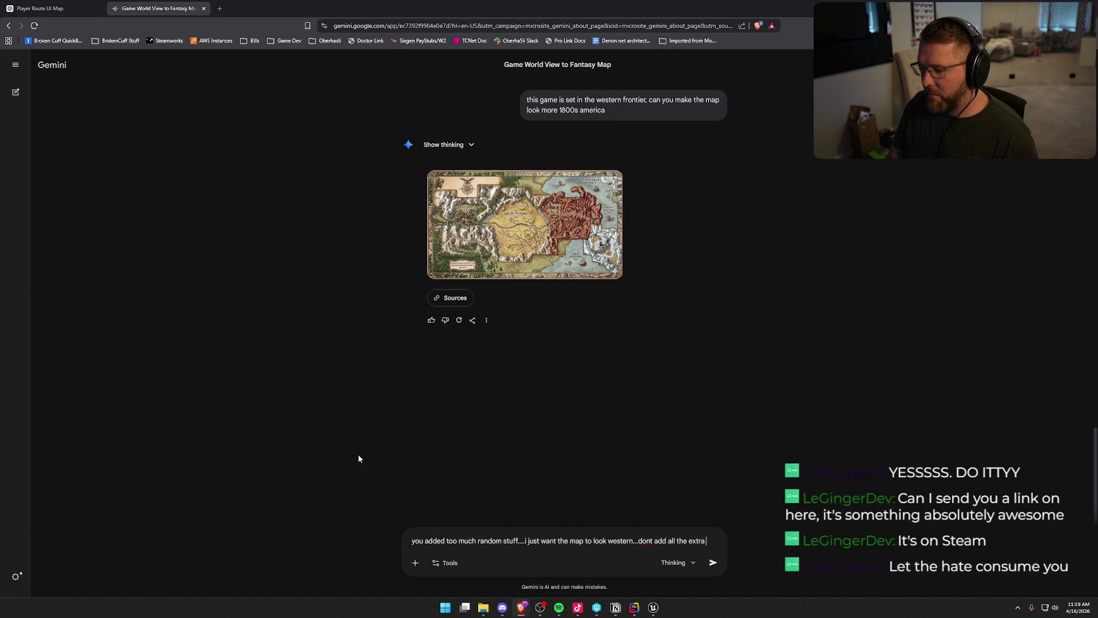
text(stuff and)
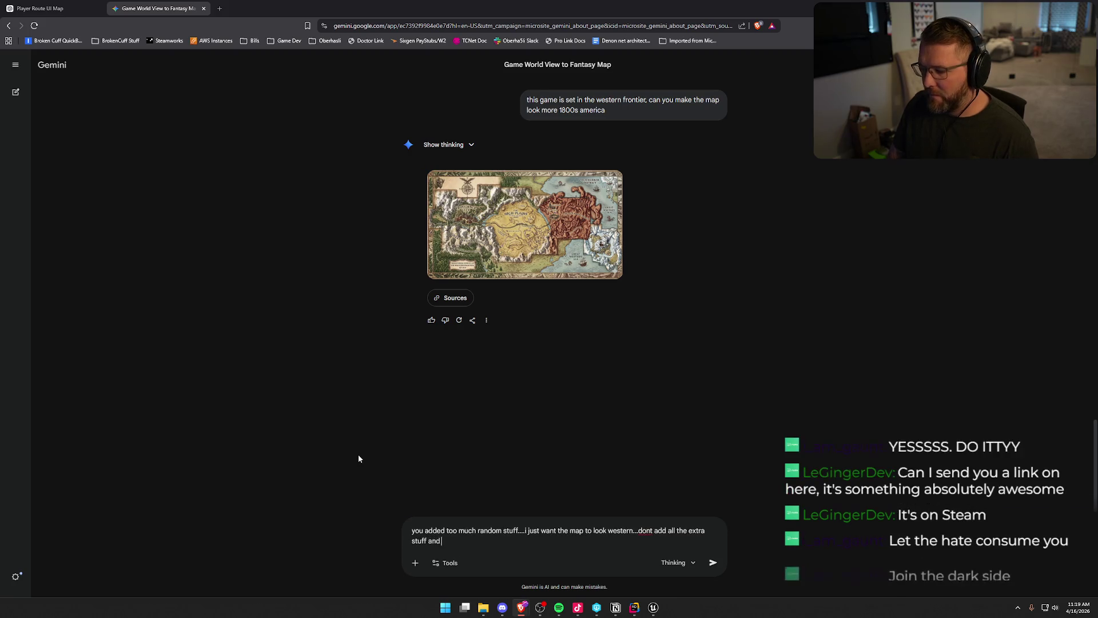
text( NO TEXT)
Step: Send the plain no-text western map request, then load the shared Steam sale link in a new tab
key(Return)
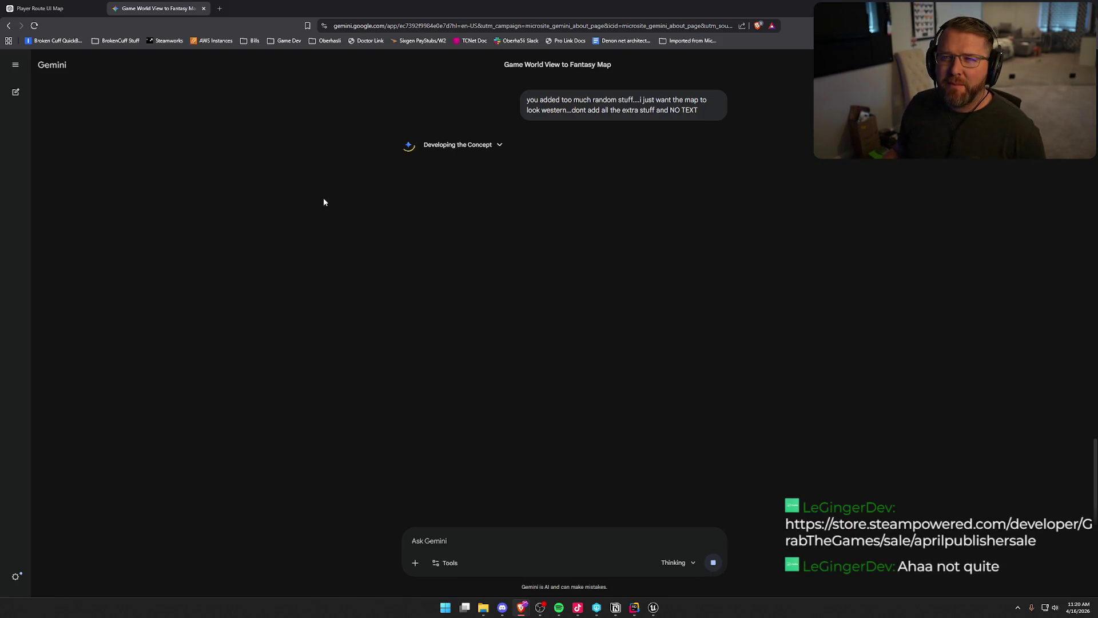
key(ctrl+t)
key(ctrl+v)
key(Return)
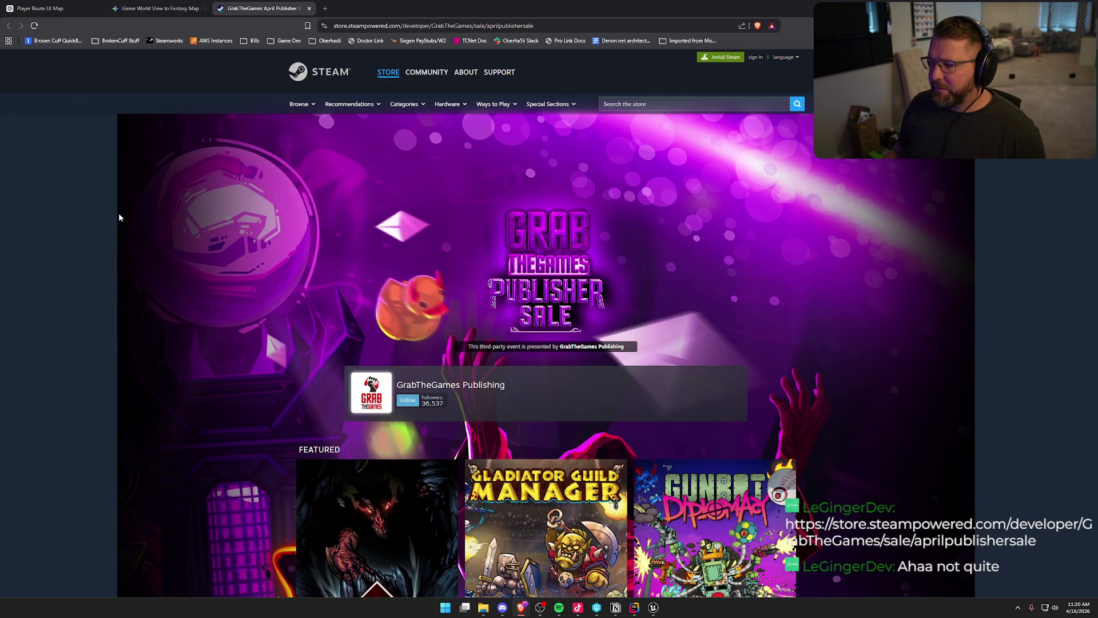
Step: Browse the GrabTheGames Publisher Sale page on Steam, then return to the Gemini map chat tab
scroll(153, 213, down, 5)
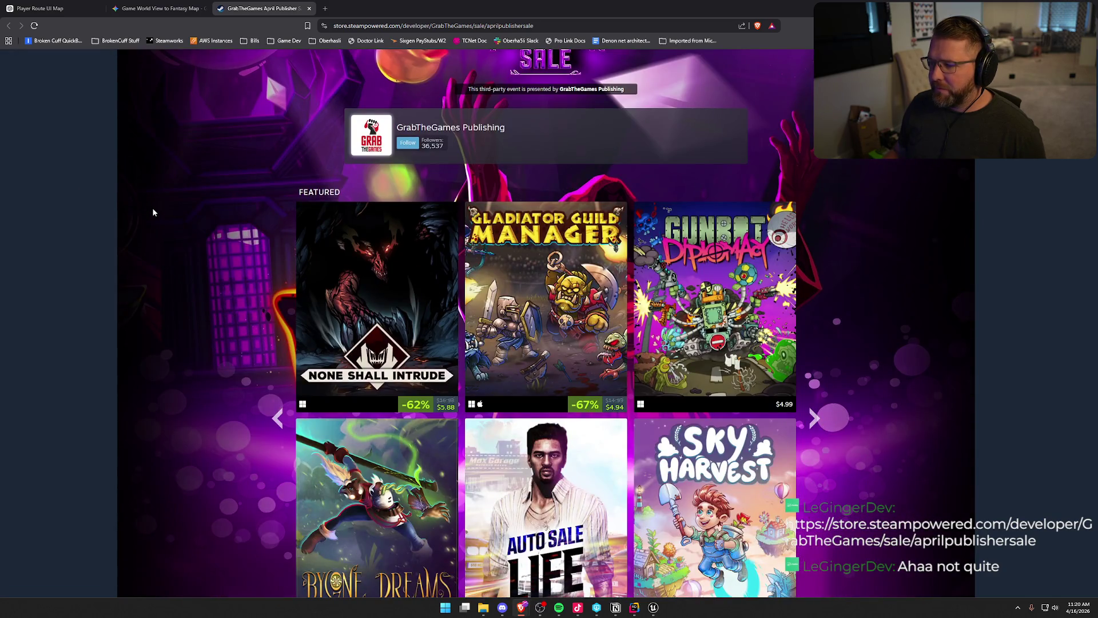
scroll(153, 212, down, 9)
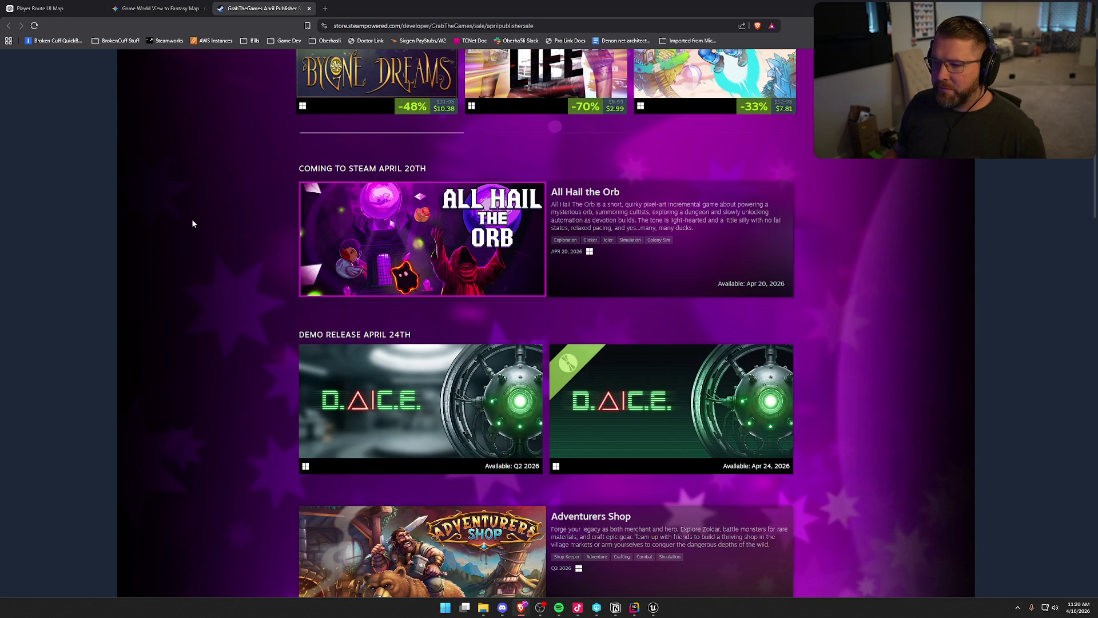
scroll(192, 223, down, 9)
scroll(192, 223, down, 4)
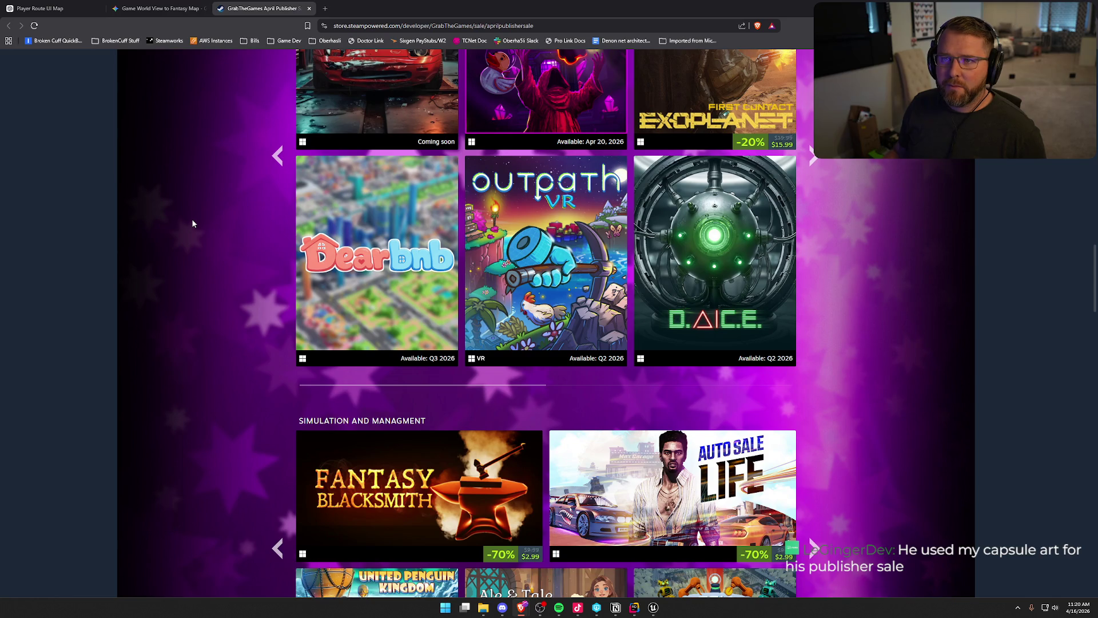
scroll(197, 255, down, 10)
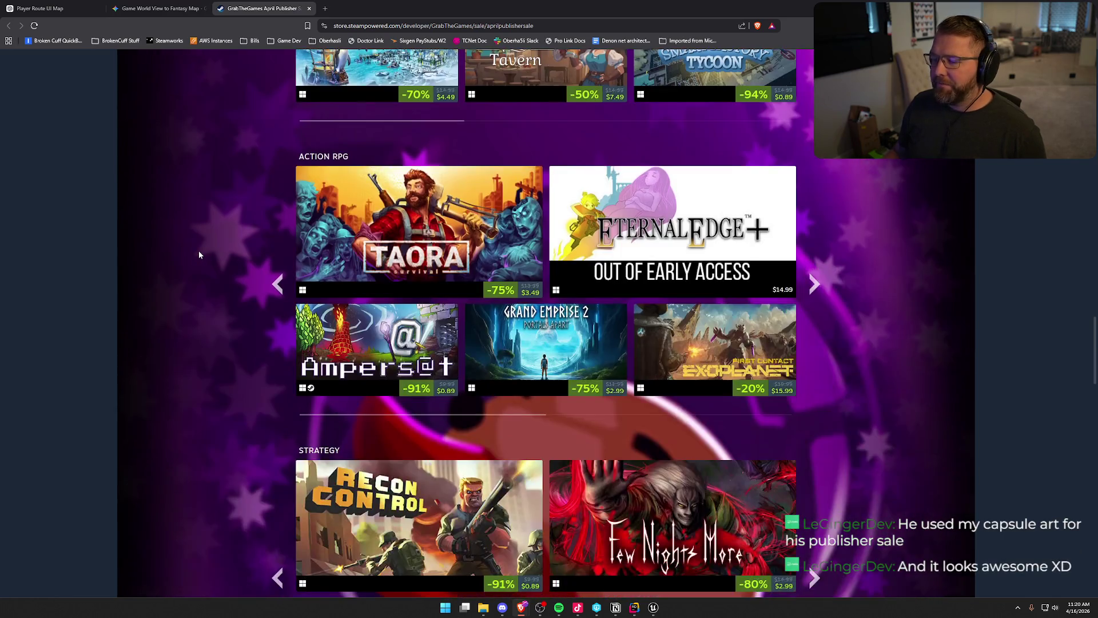
scroll(199, 254, up, 20)
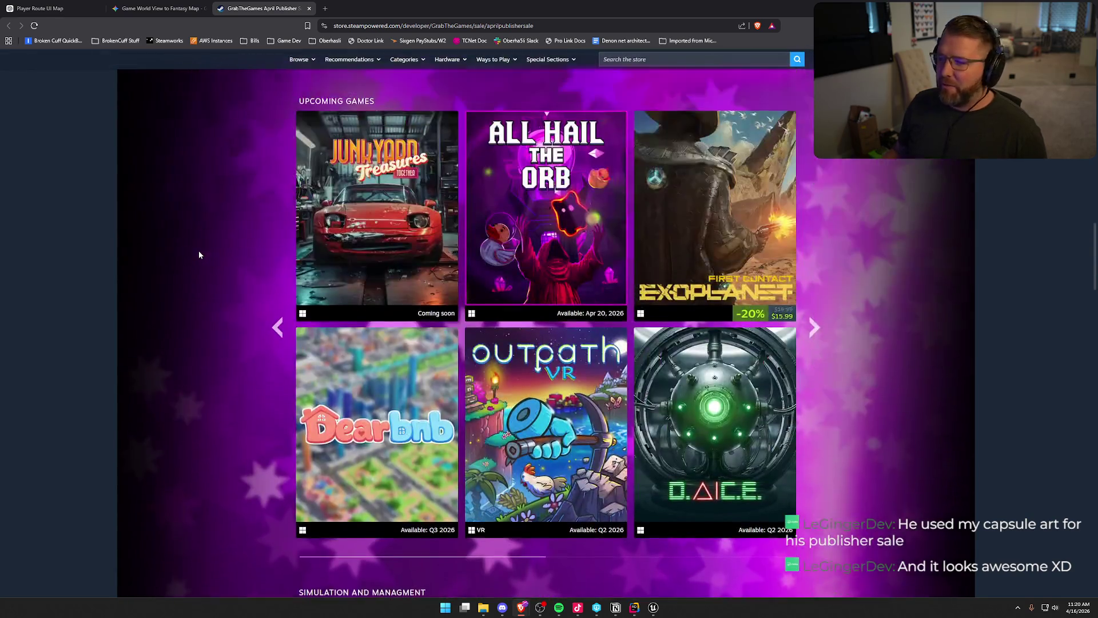
scroll(199, 255, up, 6)
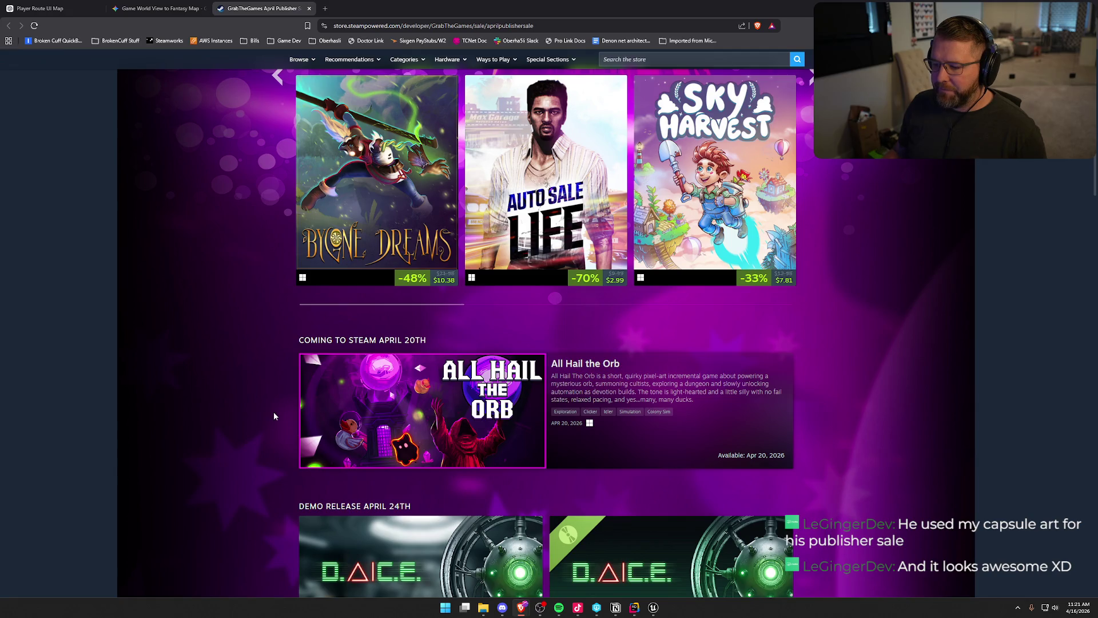
scroll(274, 413, up, 10)
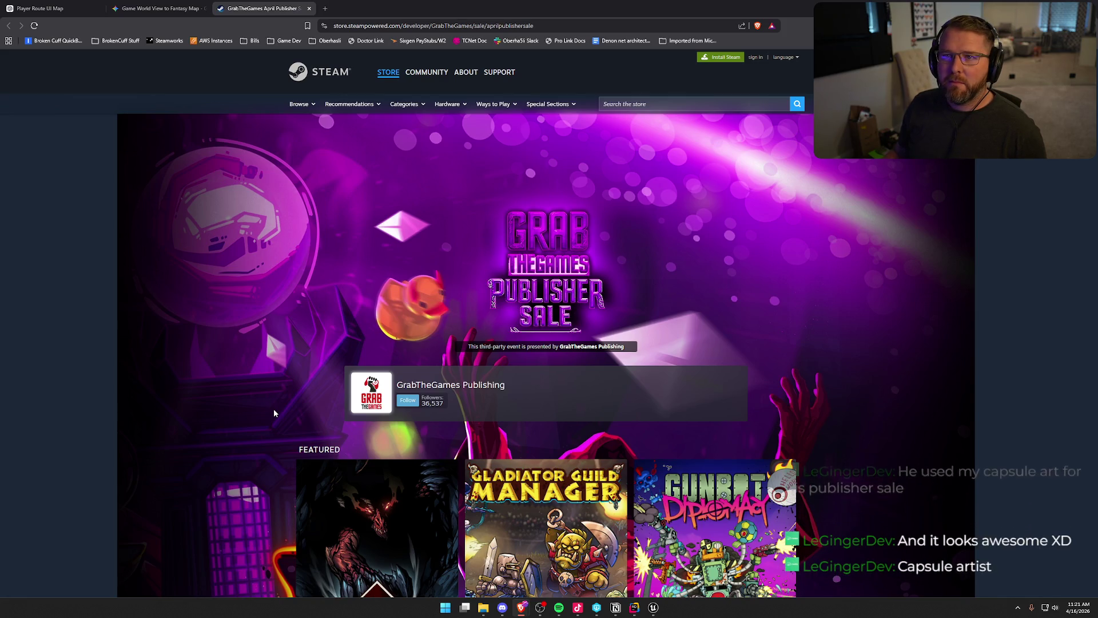
scroll(274, 413, down, 15)
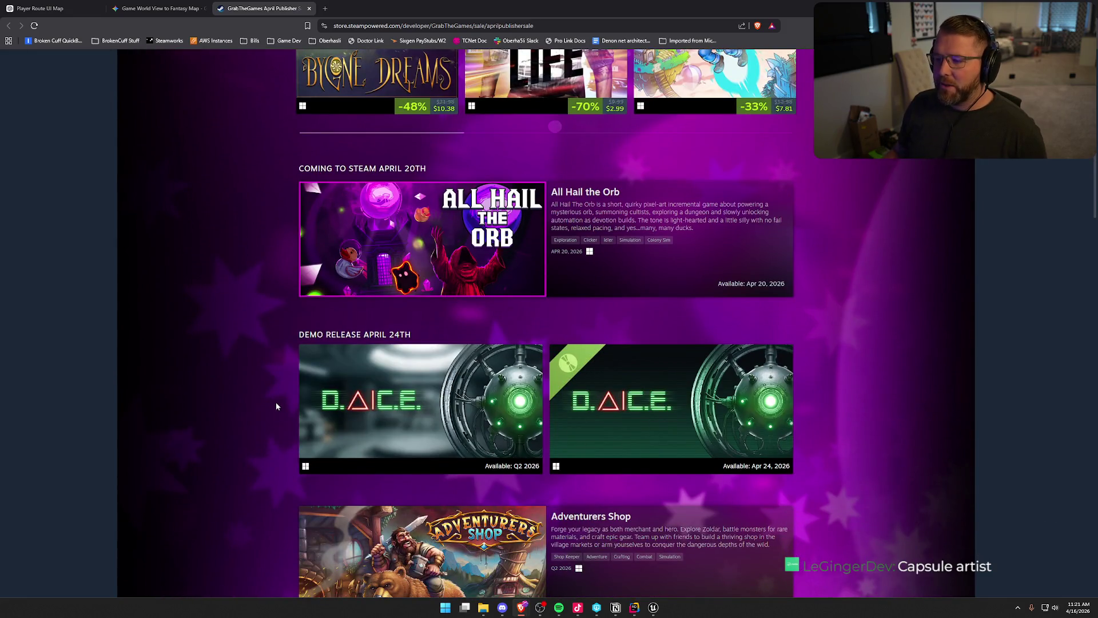
scroll(276, 406, down, 20)
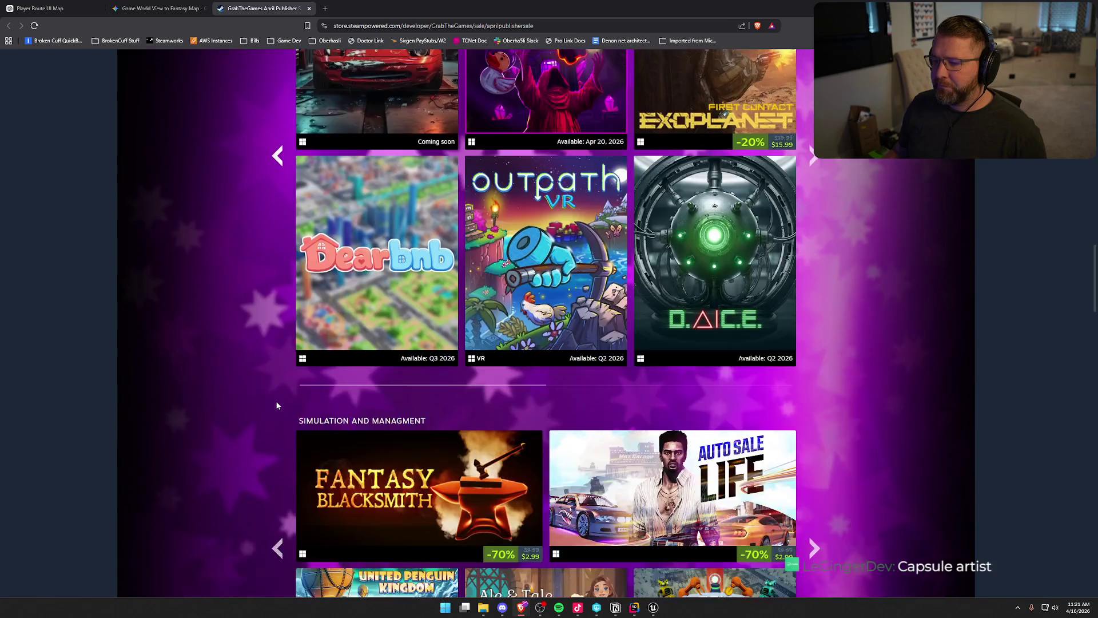
scroll(277, 405, down, 15)
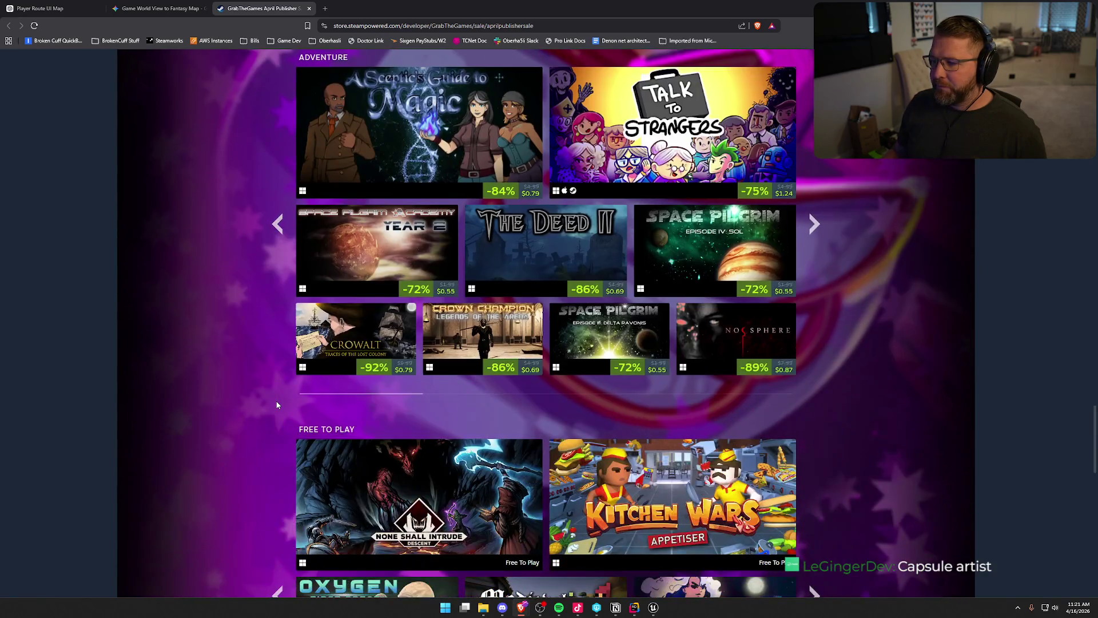
scroll(276, 405, down, 15)
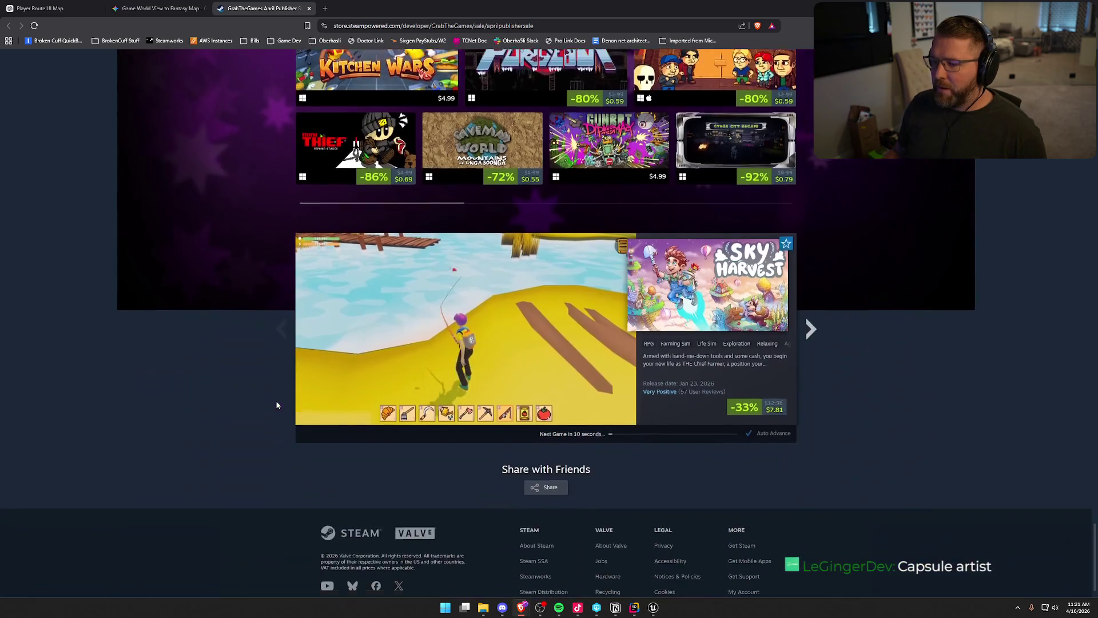
scroll(277, 405, up, 7)
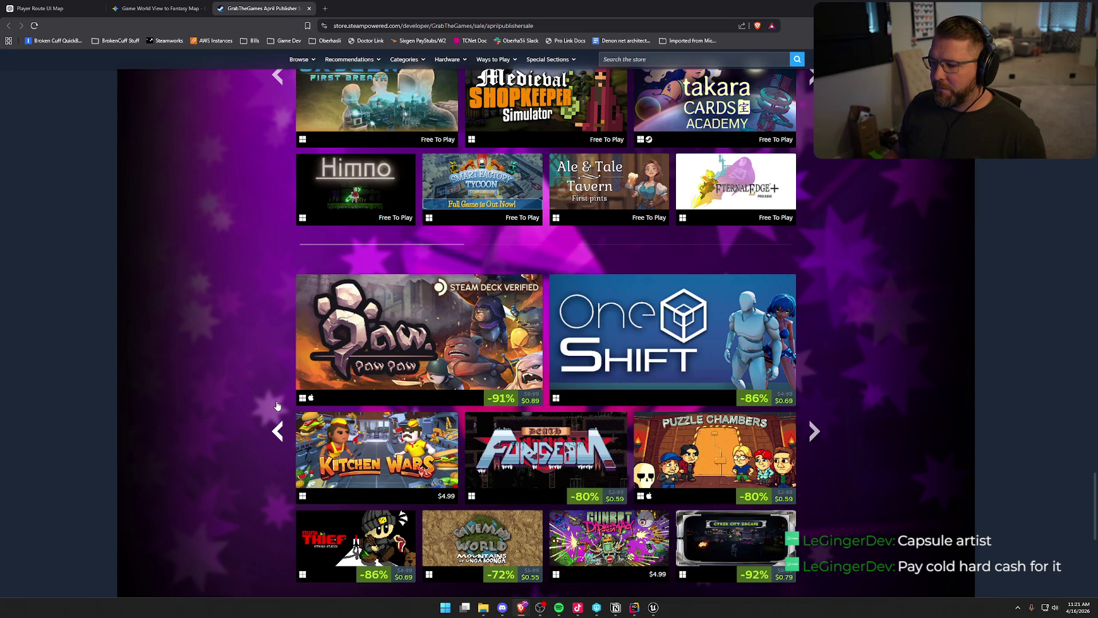
scroll(277, 406, down, 3)
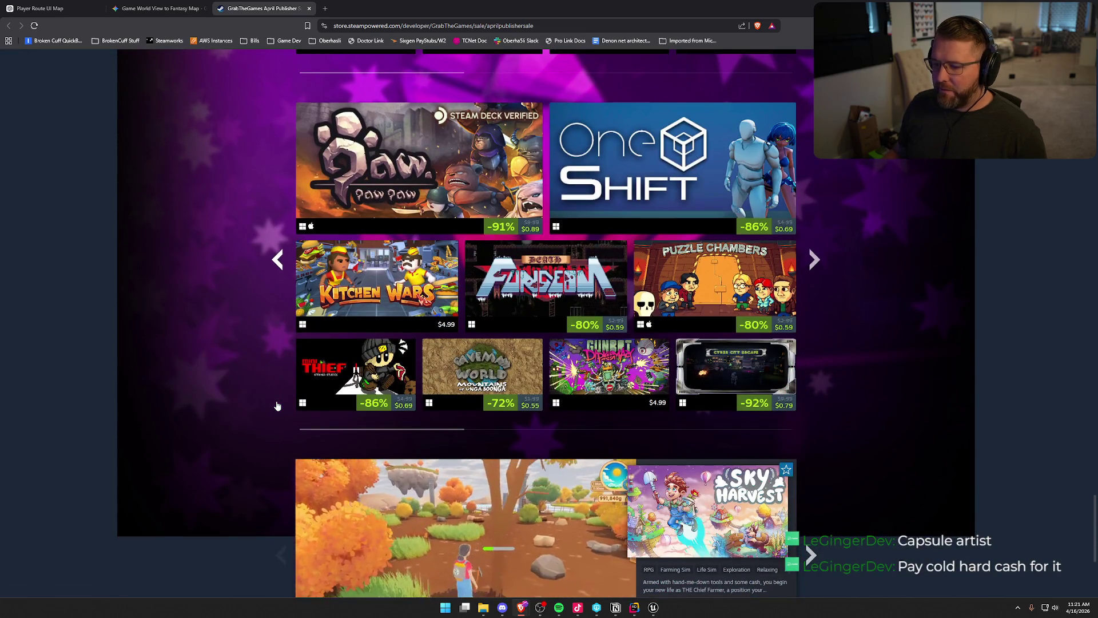
scroll(277, 406, up, 9)
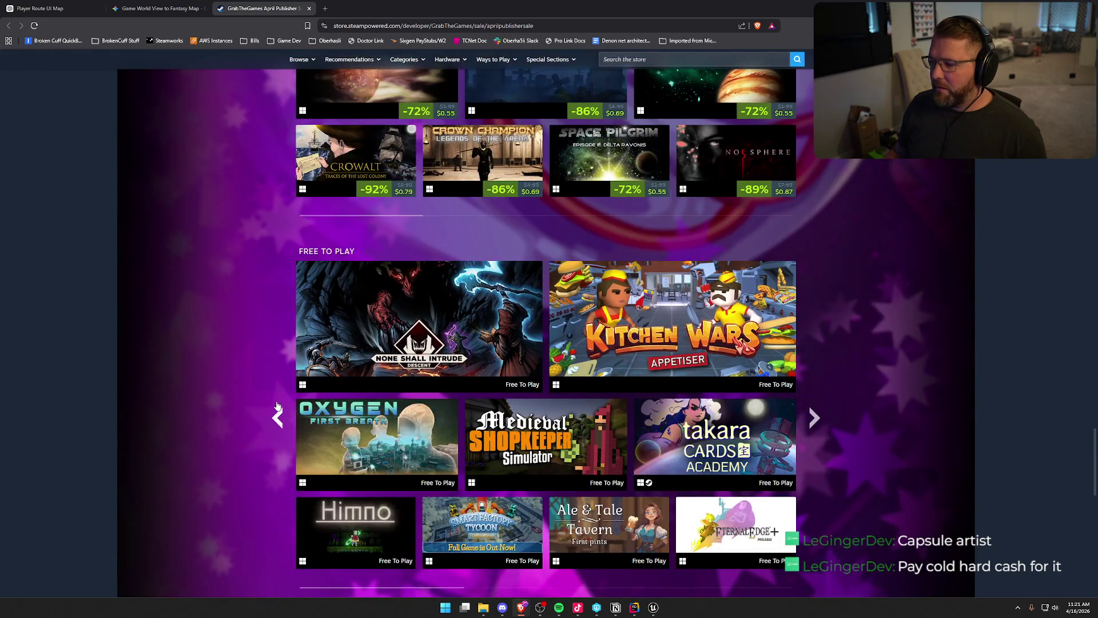
scroll(276, 405, up, 18)
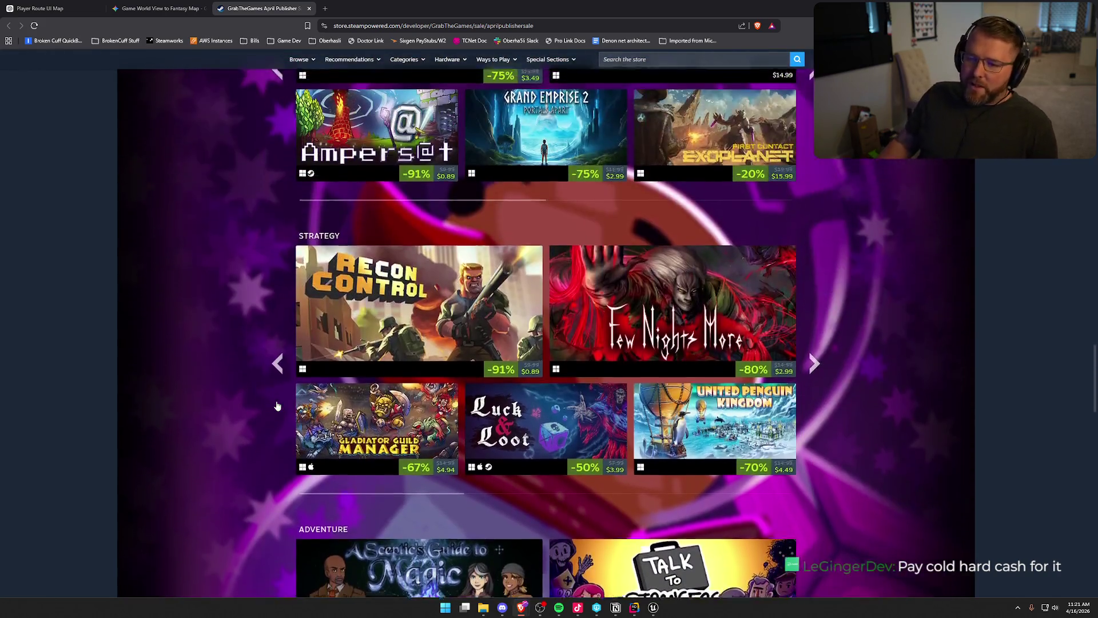
scroll(277, 406, up, 3)
scroll(277, 406, up, 20)
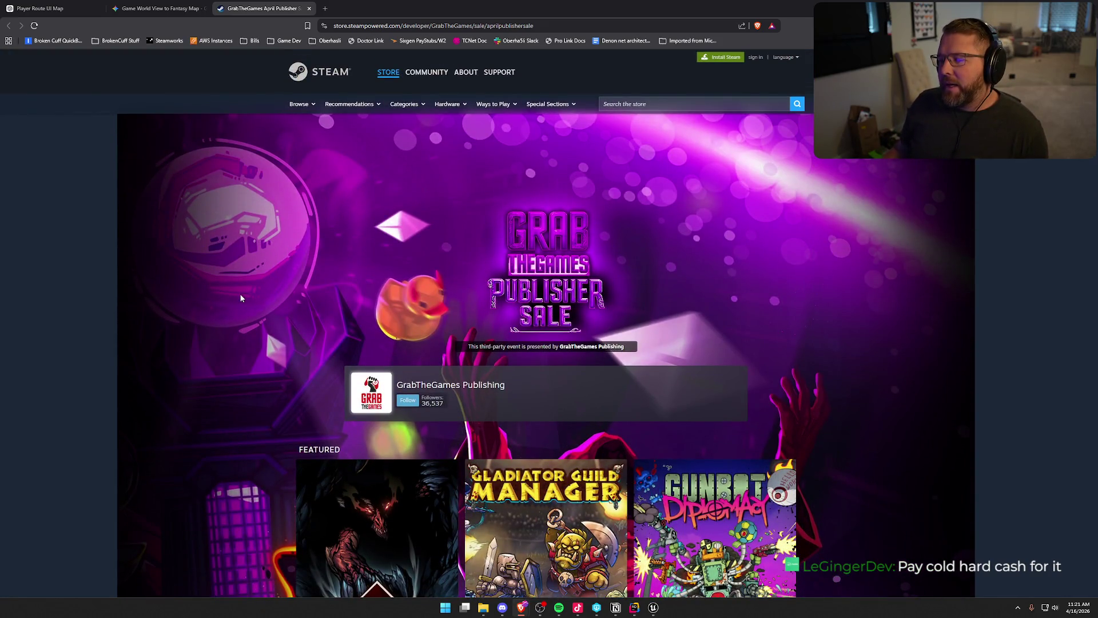
scroll(856, 311, down, 2)
scroll(888, 343, up, 2)
scroll(889, 345, down, 2)
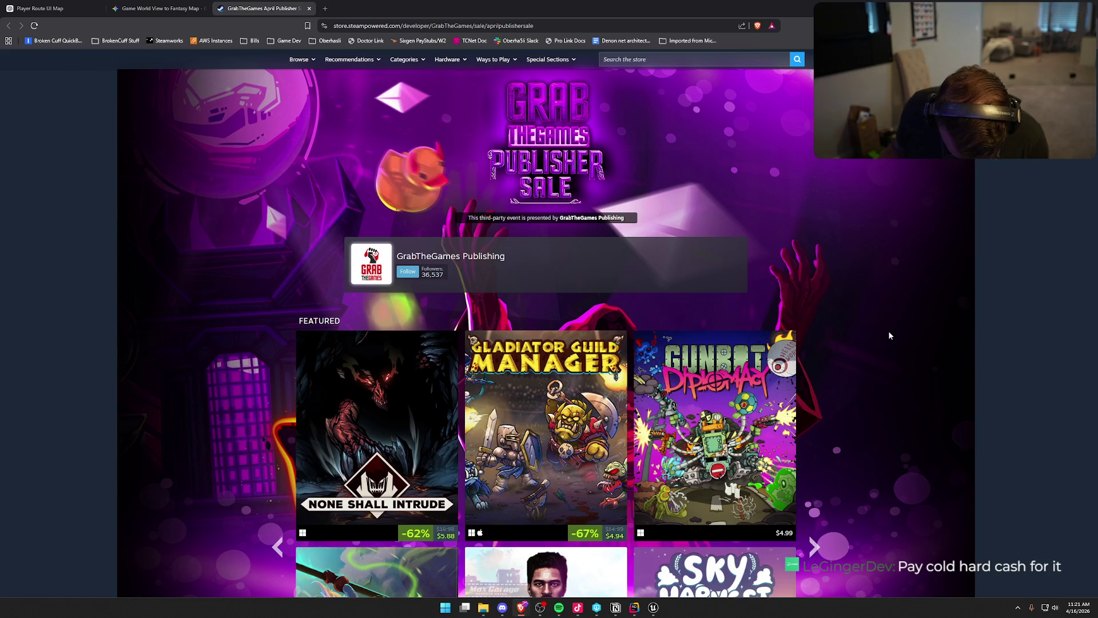
scroll(234, 220, down, 3)
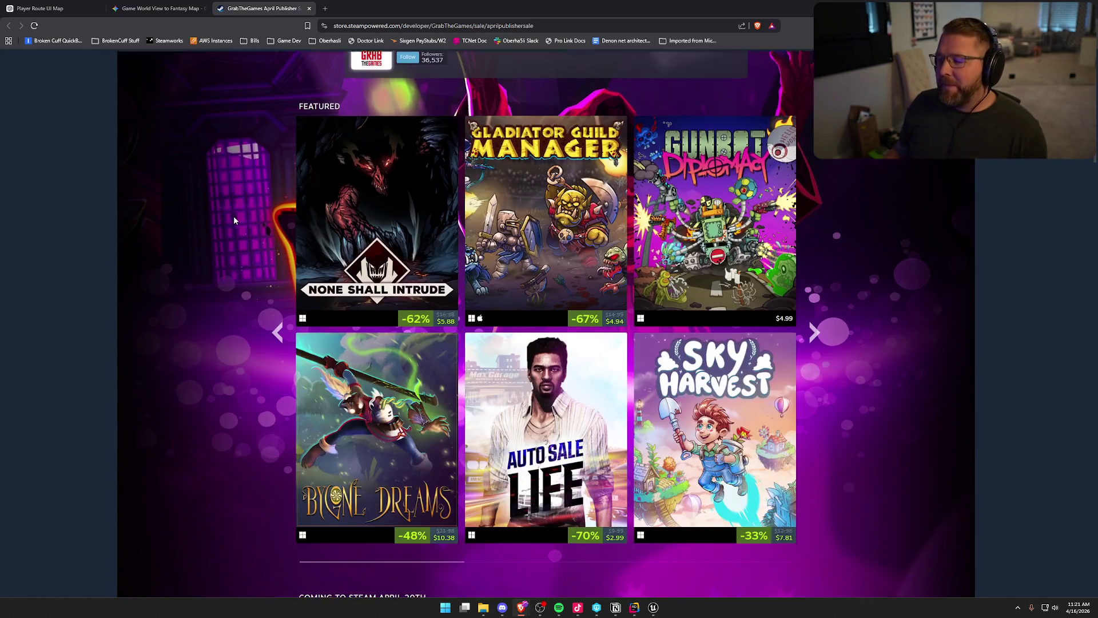
scroll(155, 208, down, 8)
scroll(154, 203, up, 2)
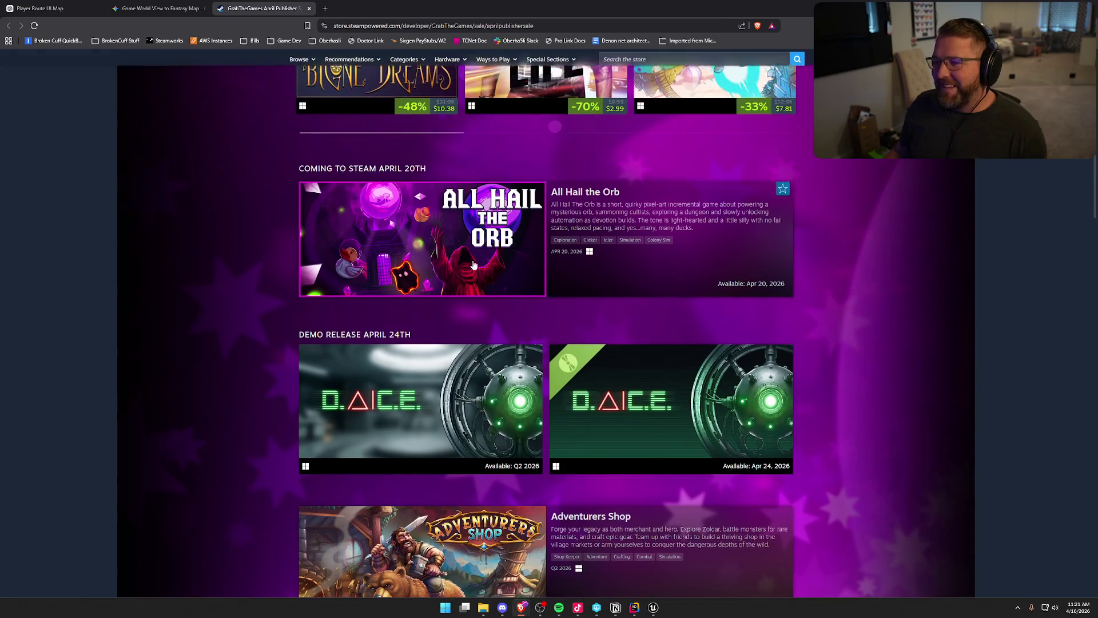
mouse_move(473, 265)
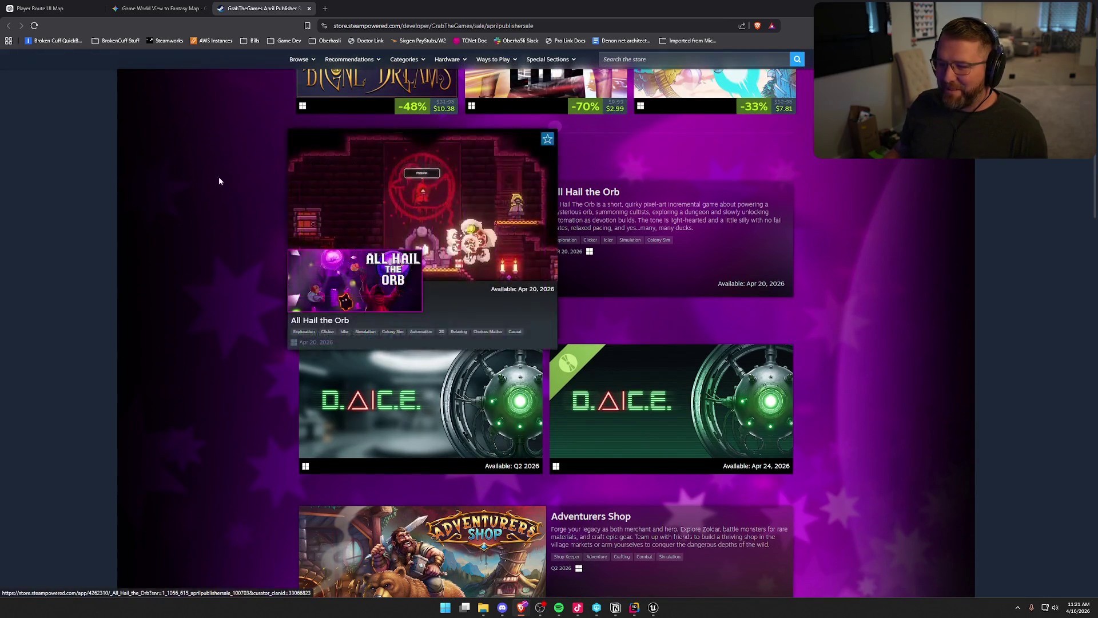
scroll(183, 175, up, 10)
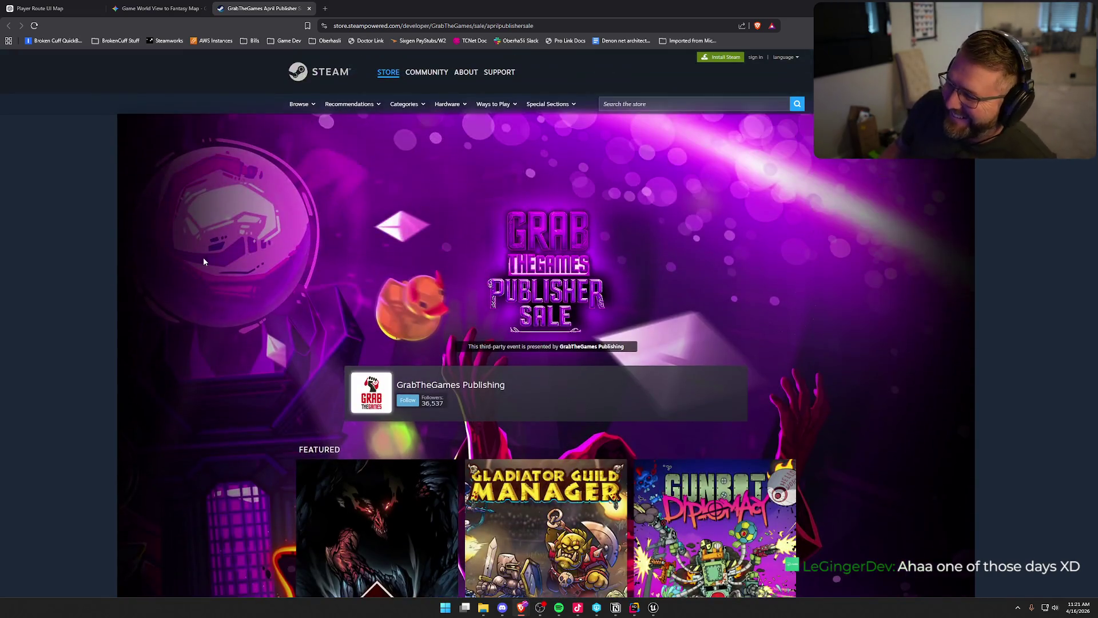
click(155, 8)
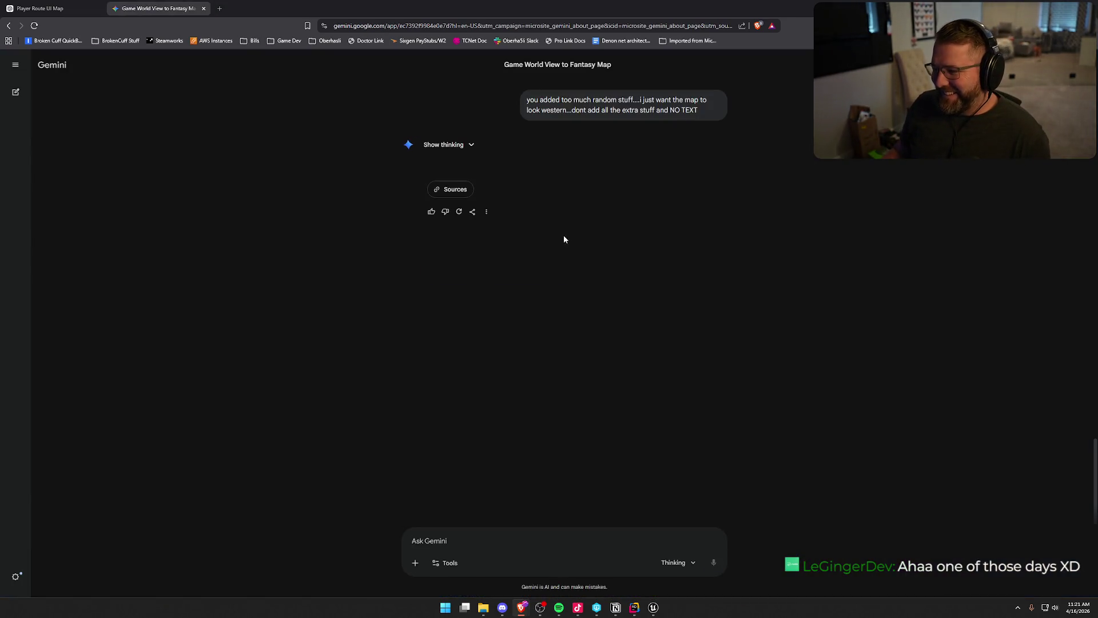
Step: View the newest western map full size, then scroll back through the chat
click(565, 234)
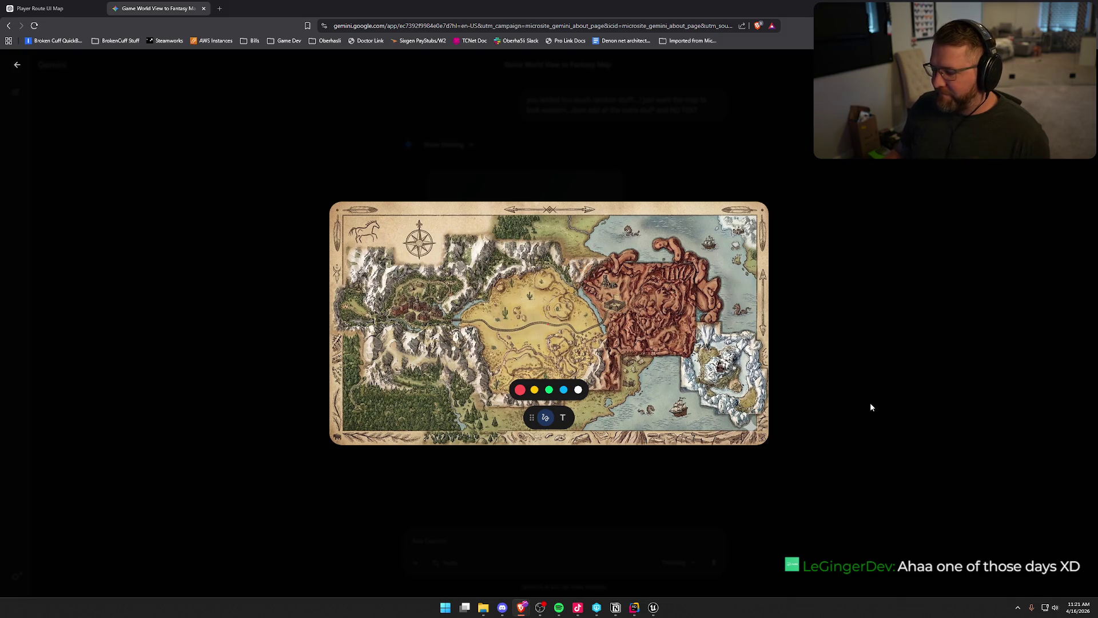
click(18, 65)
scroll(263, 354, up, 10)
scroll(270, 358, up, 6)
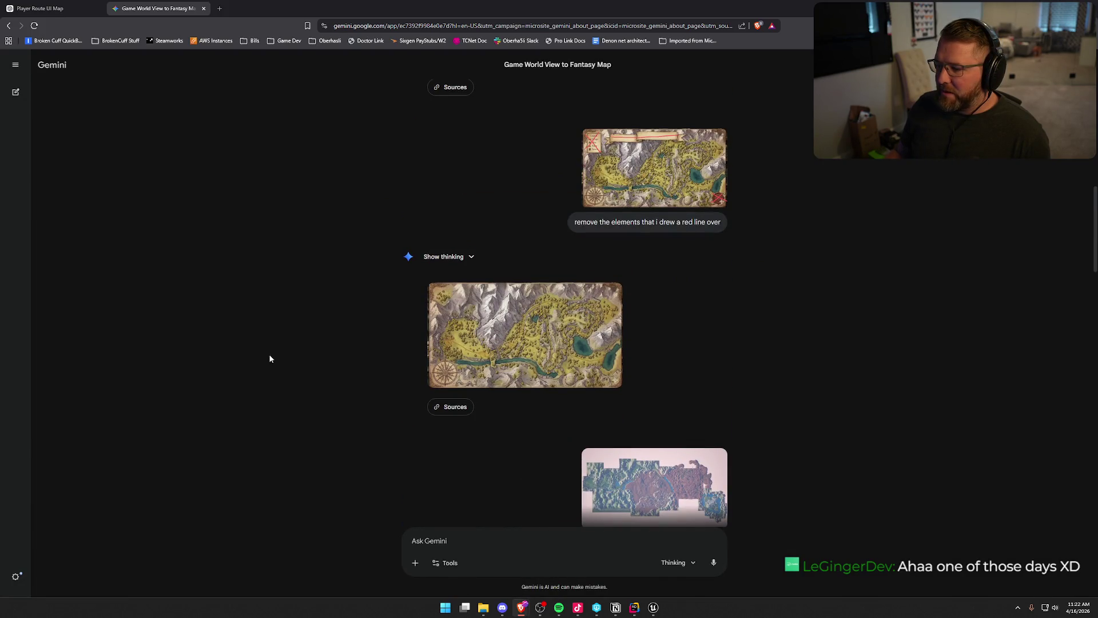
scroll(270, 359, down, 15)
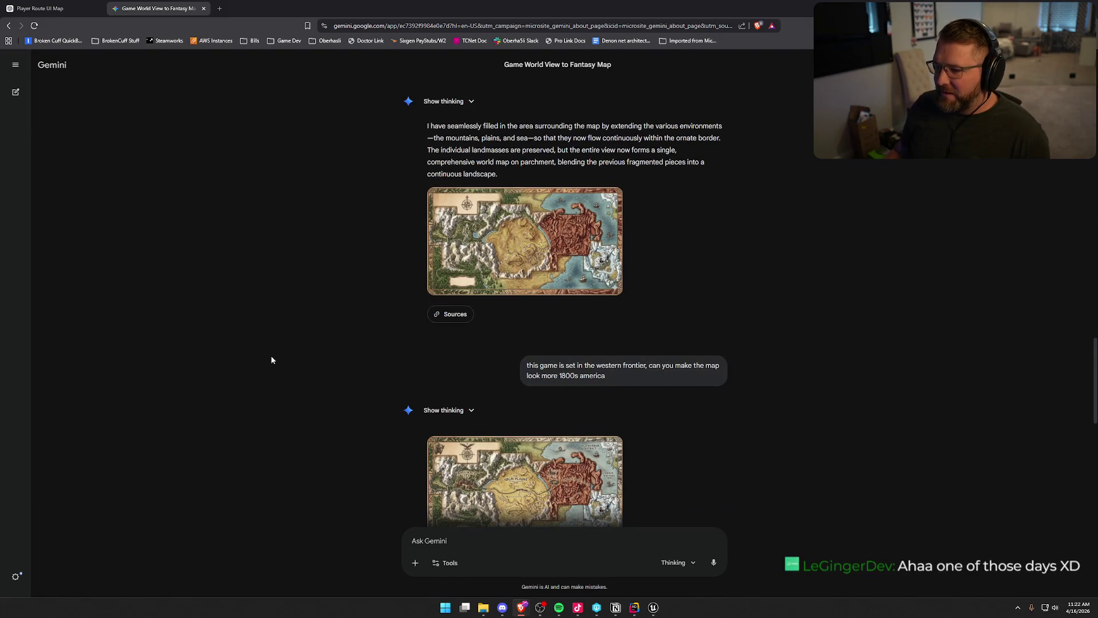
Step: Review the earlier unlabelled map, then paste the level capture image into the prompt box
click(452, 269)
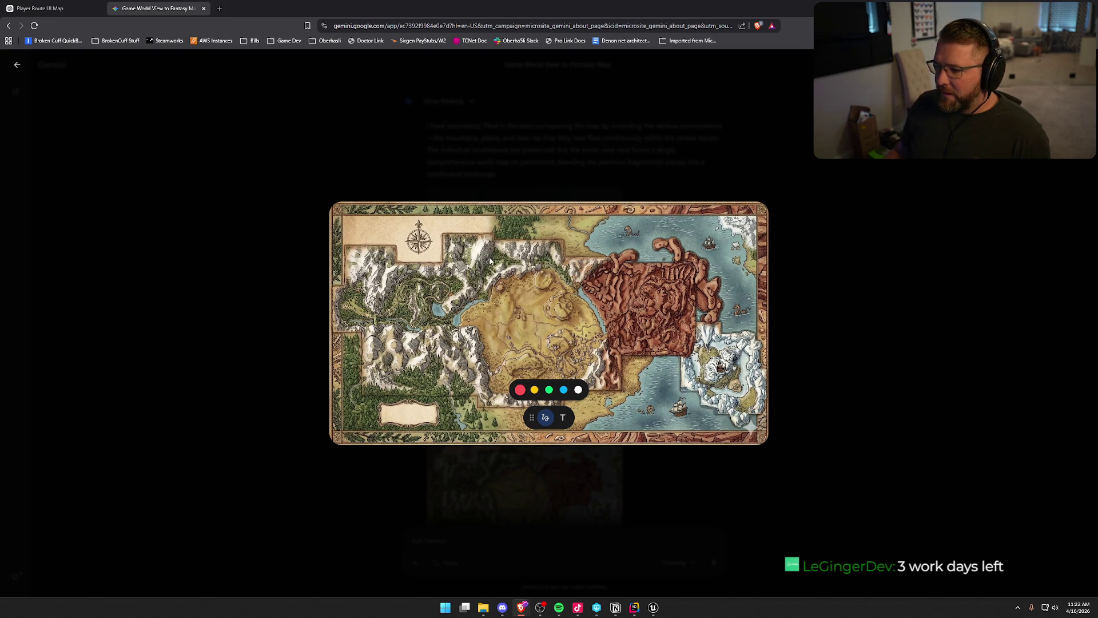
click(349, 150)
scroll(386, 414, down, 5)
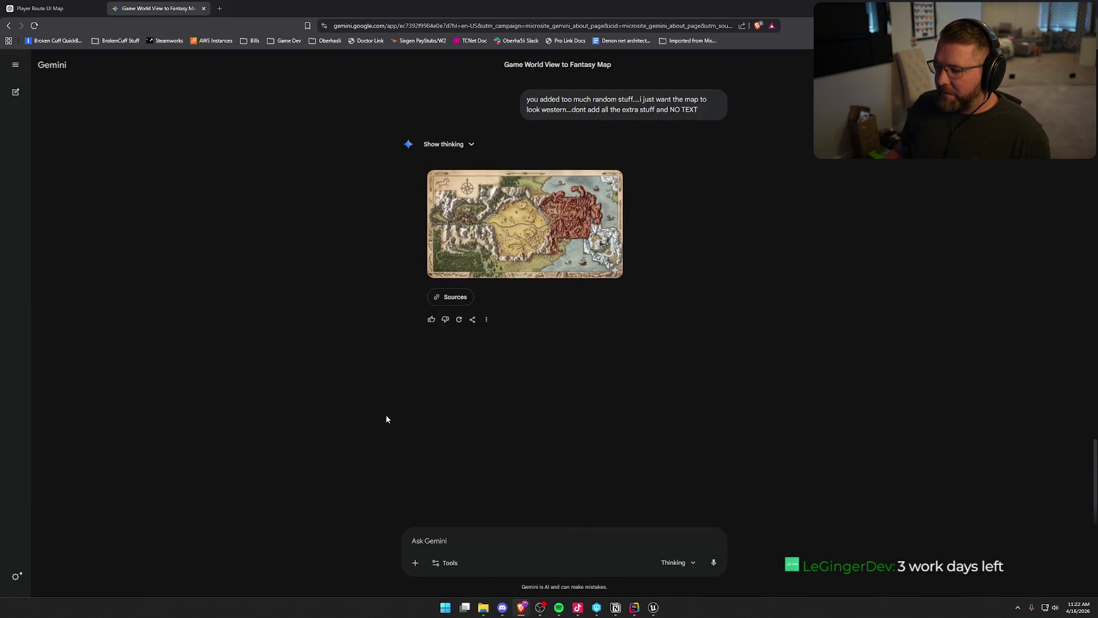
key(ctrl+v)
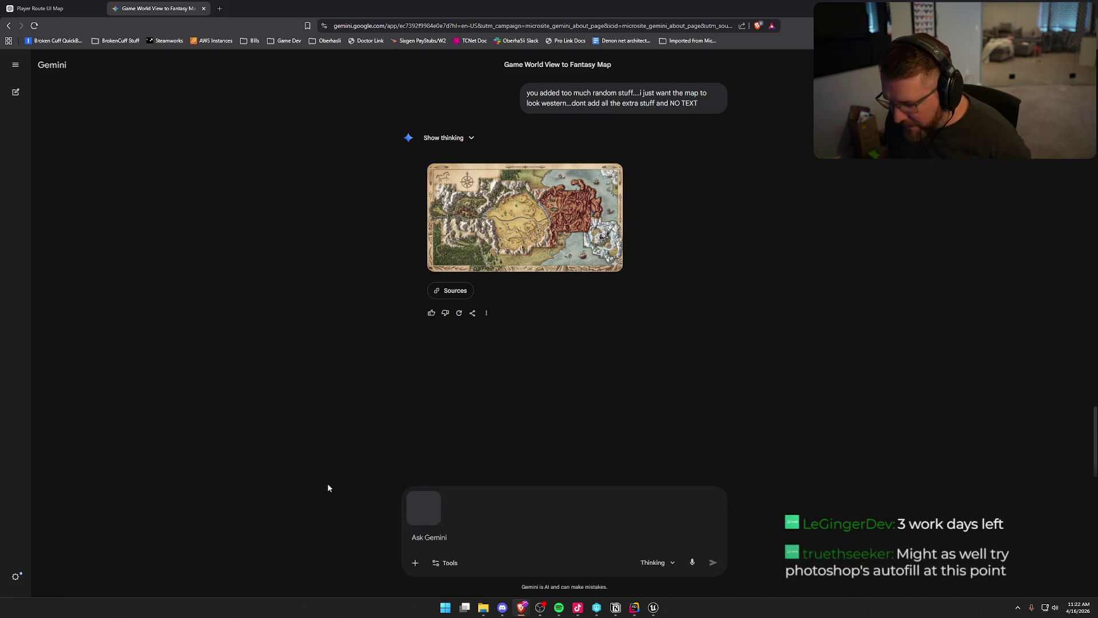
Step: Ask Gemini to start over from the capture: no borders, no text, no extra buildings, just a clean top-down map
text(let s start over fro)
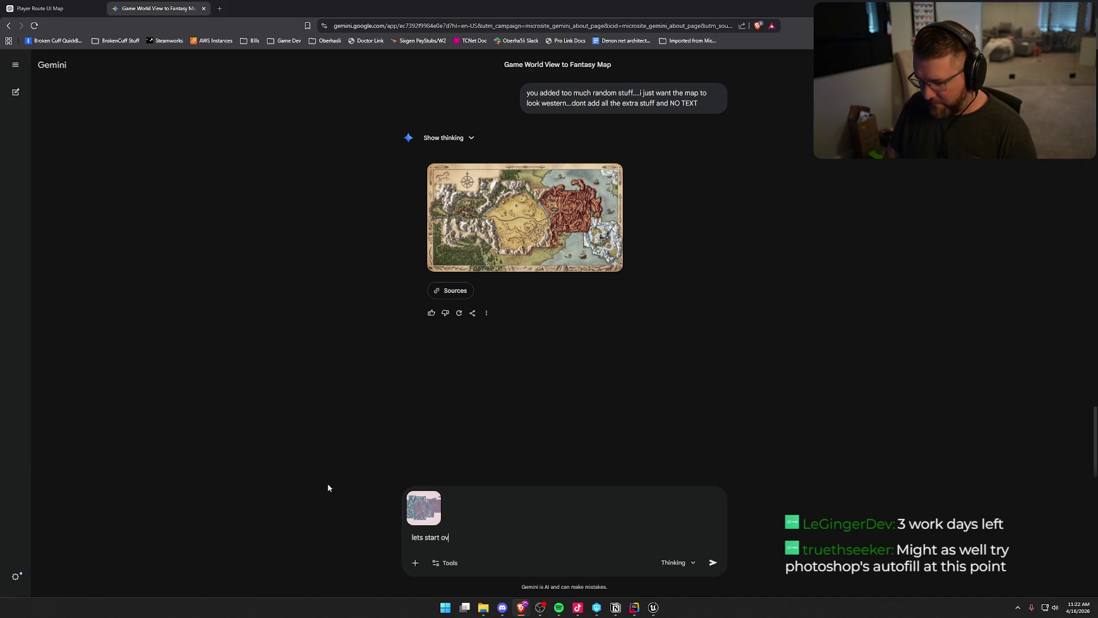
text(m here...)
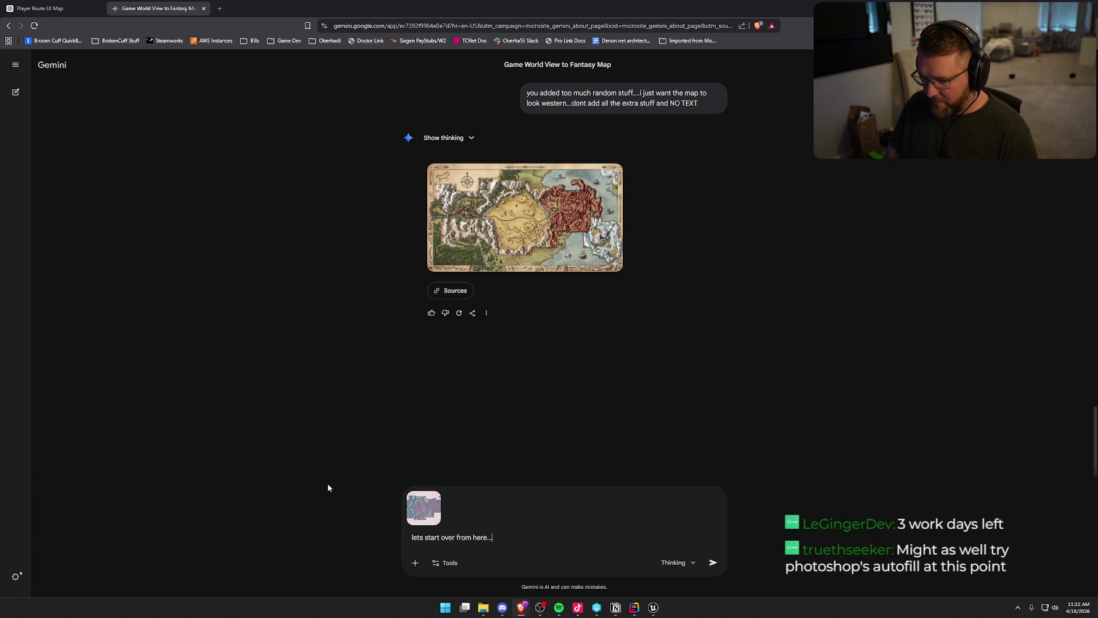
text(dont draw the e)
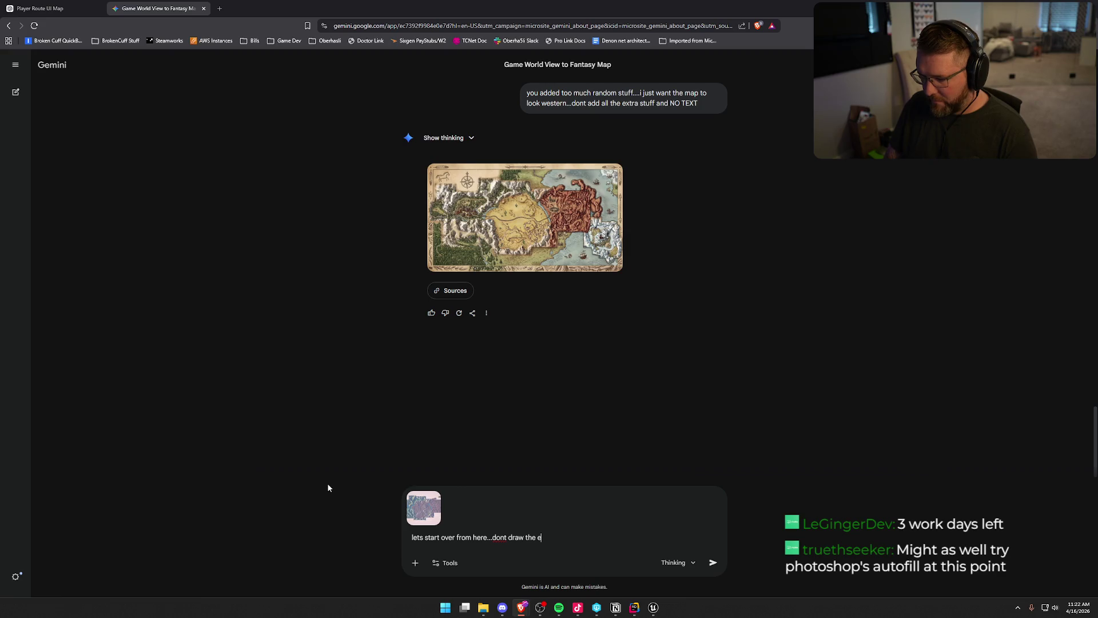
text(dige of the map as b)
text(orders)
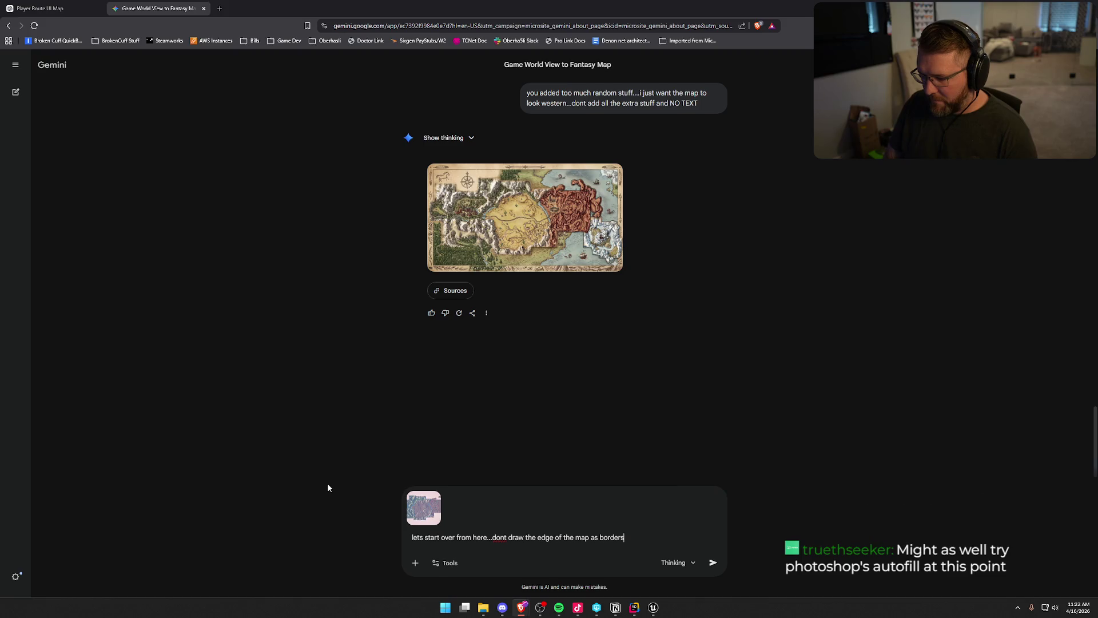
text(...no text...)
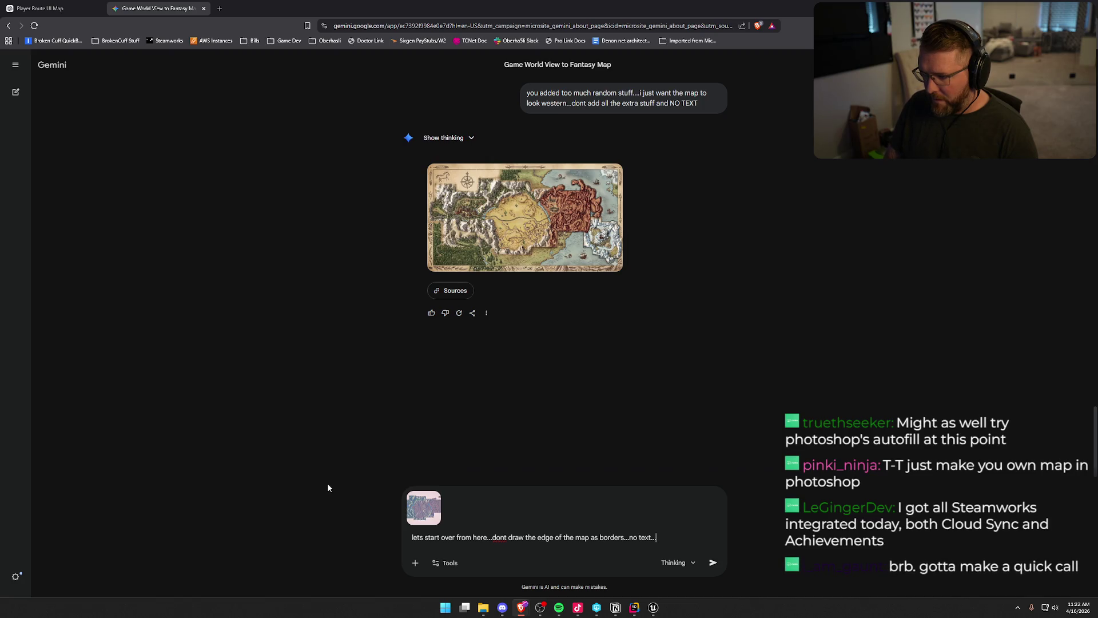
text(dont ad)
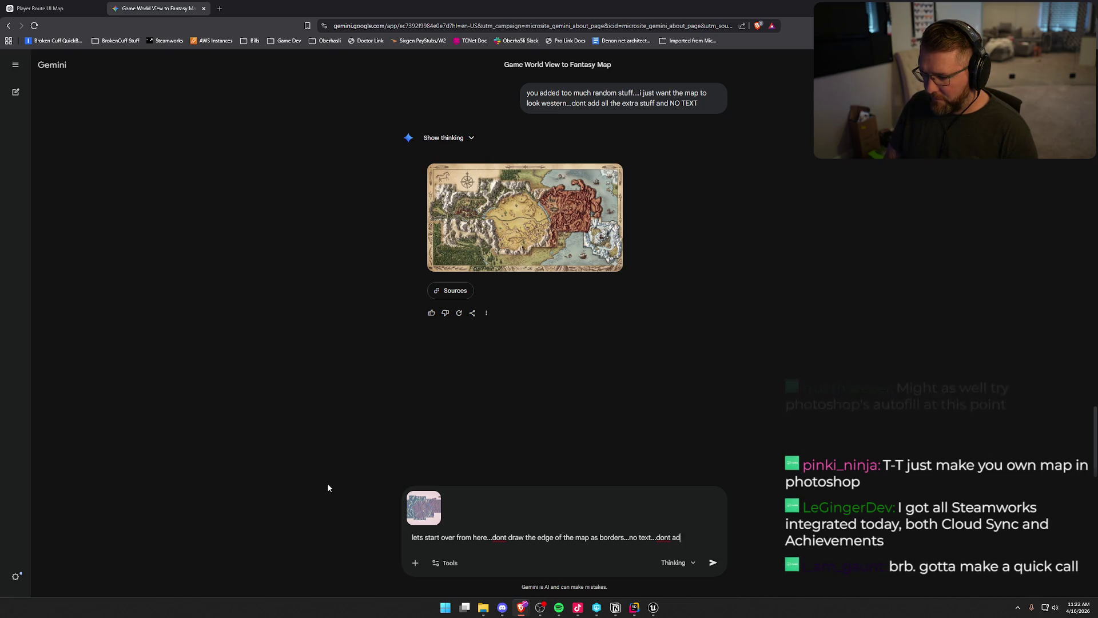
text(d extra )
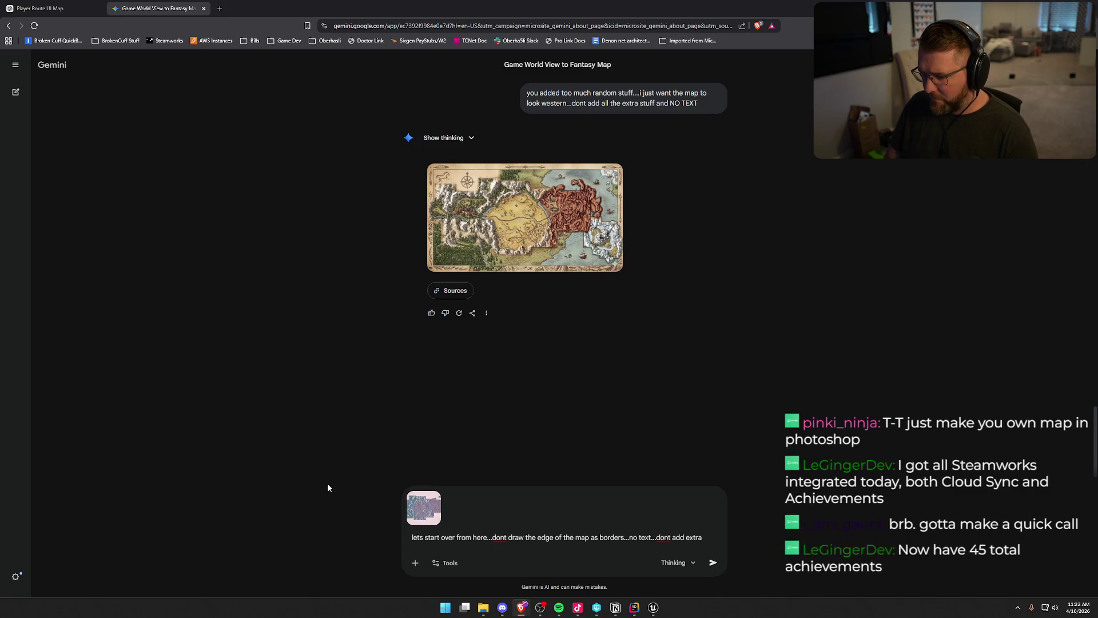
text(builds or oo)
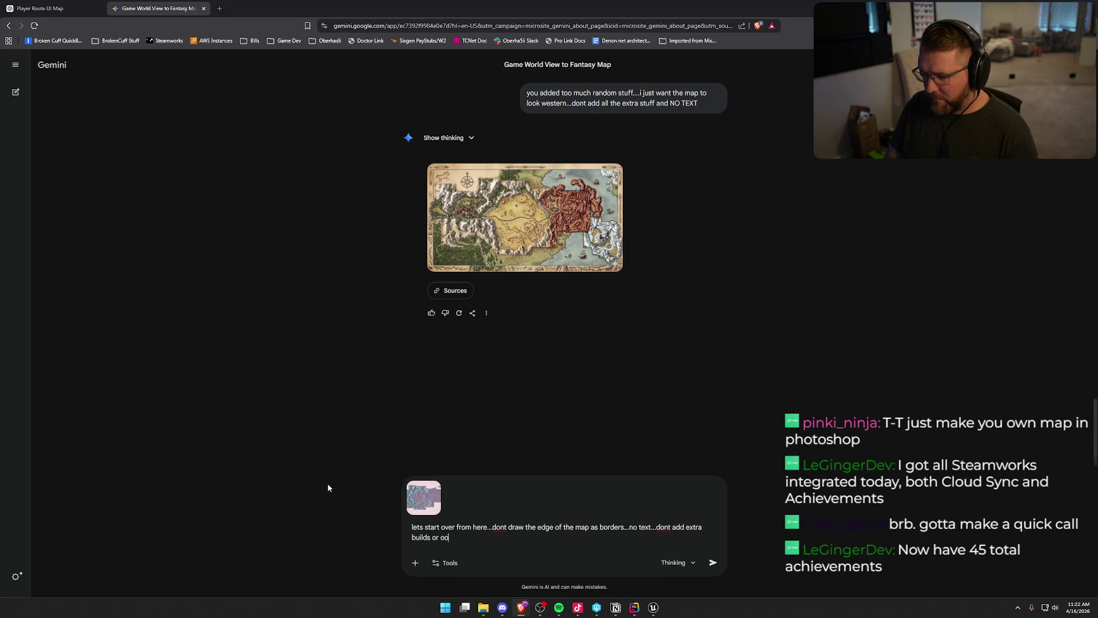
key(BackSpace)
text(bjects.)
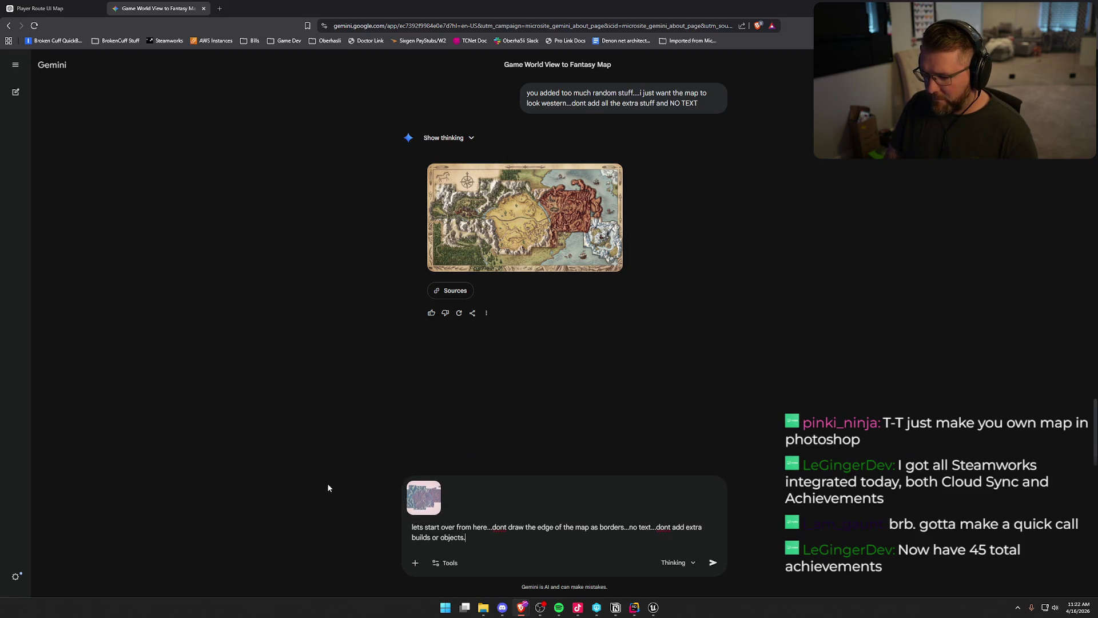
text(..i just  want this ma)
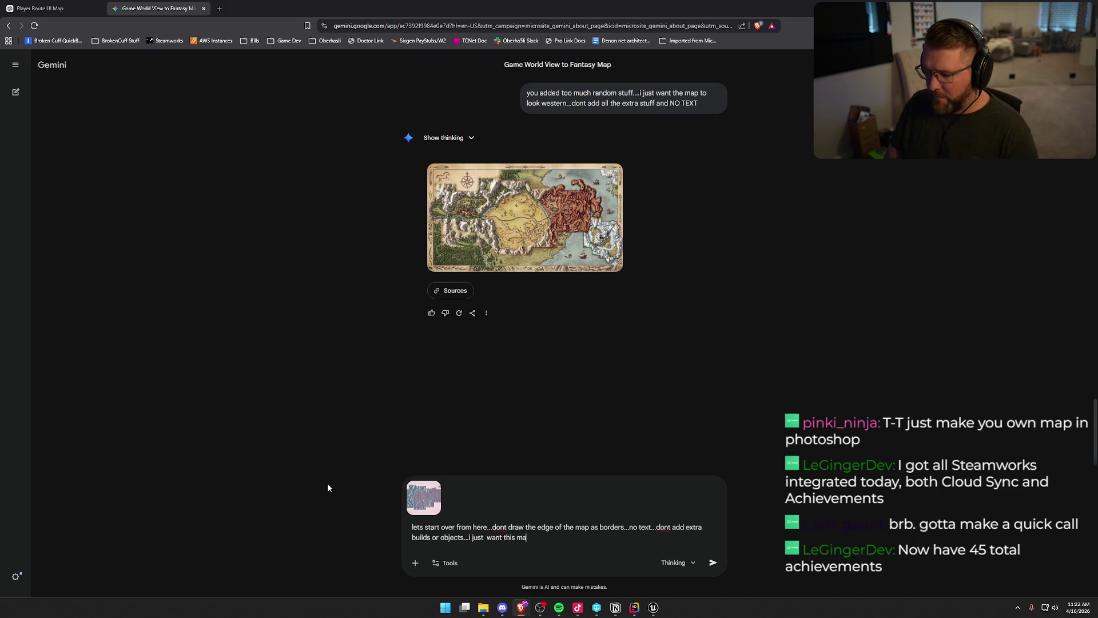
key(BackSpace)
key(BackSpace)
text(top down view of my game worl)
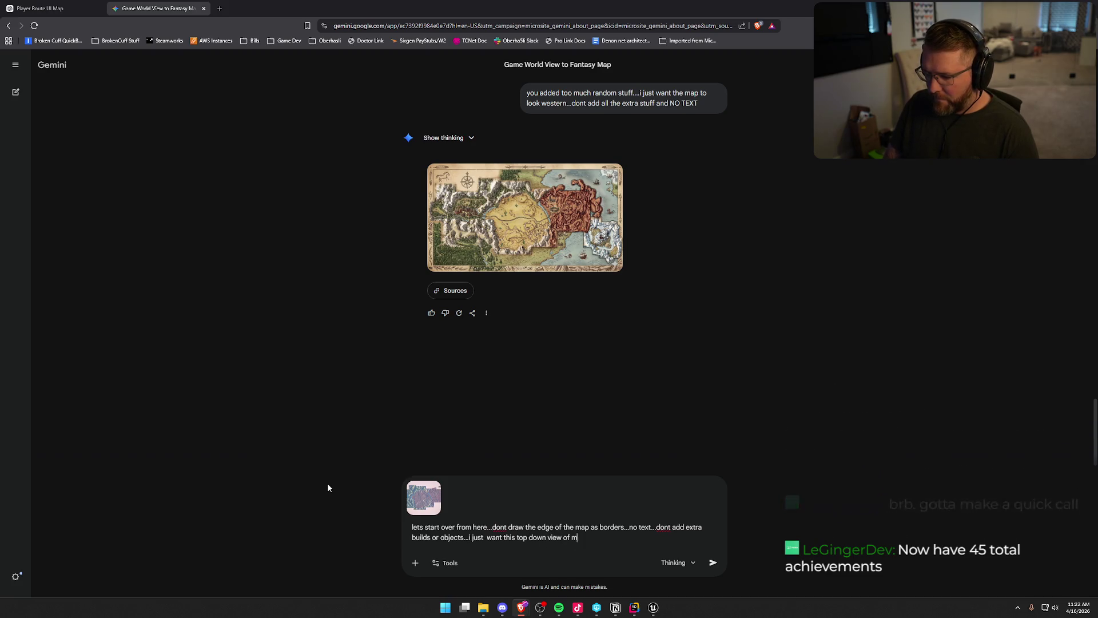
text(d in a n)
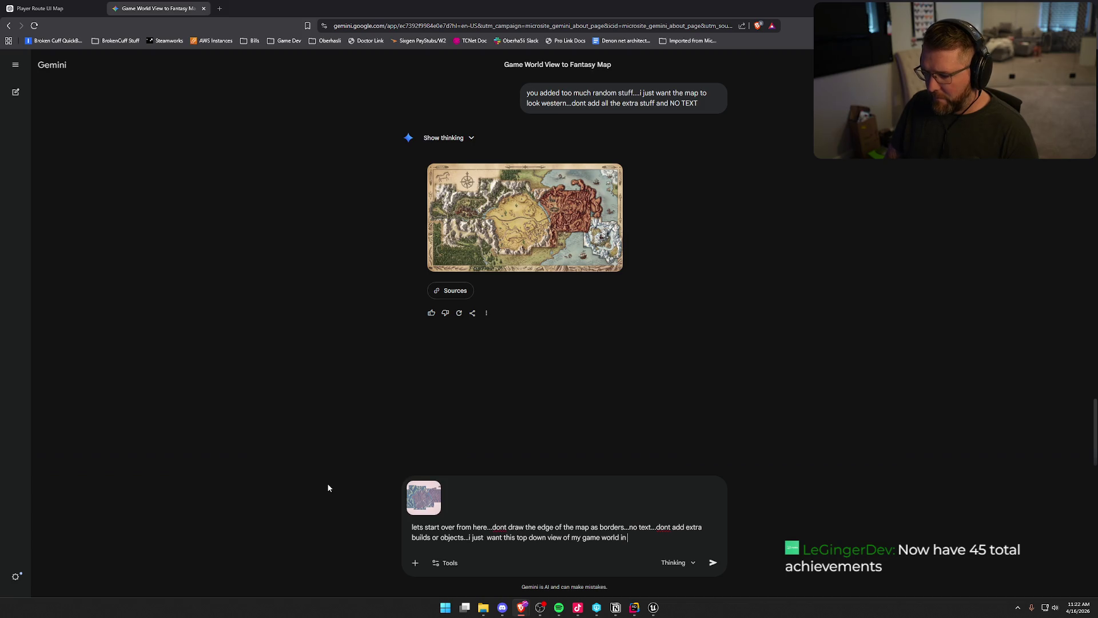
key(BackSpace)
text(clean )
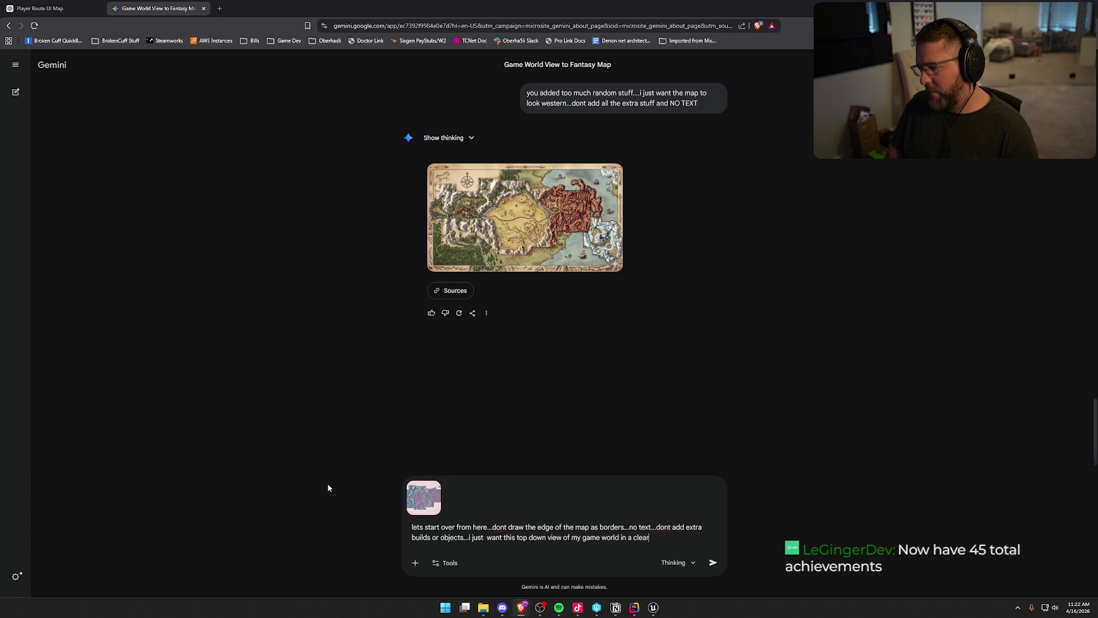
text(map)
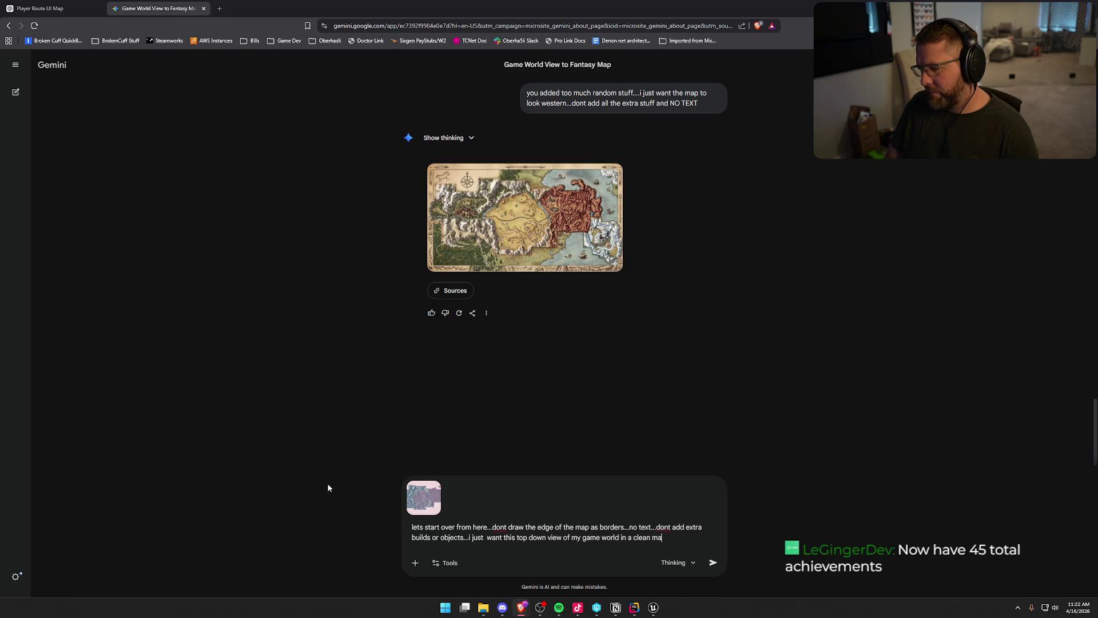
key(Return)
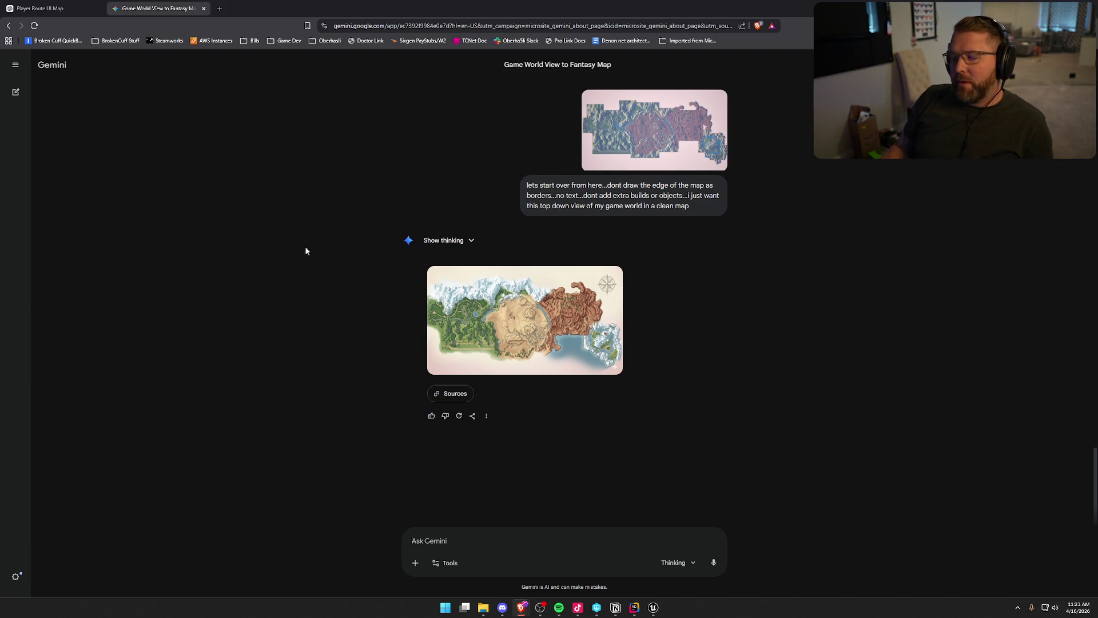
click(611, 338)
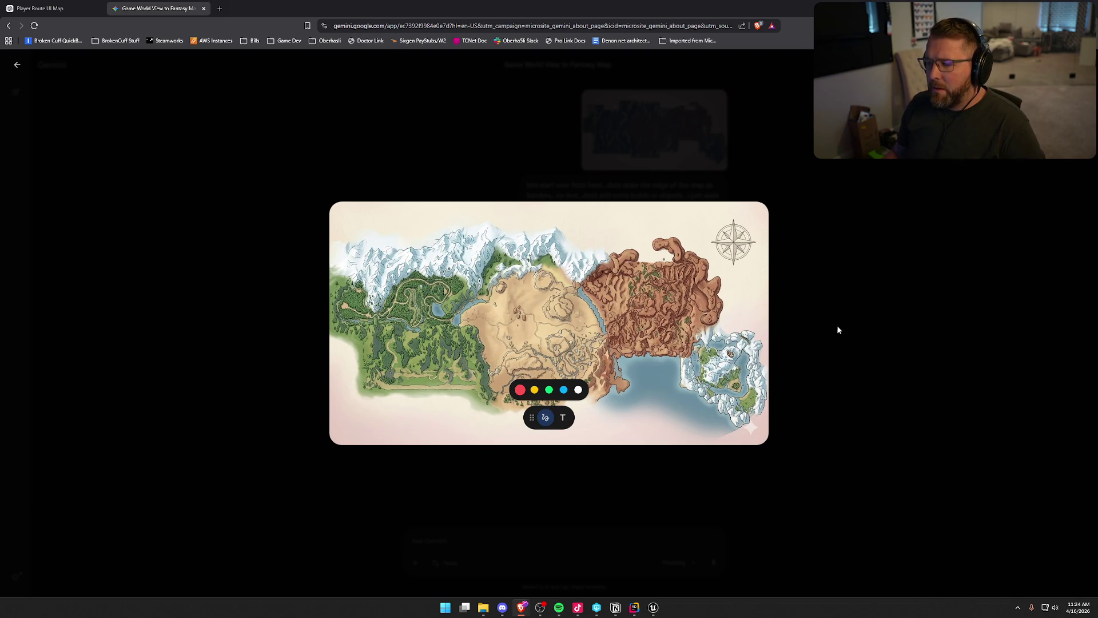
Step: Ask Gemini 'that looks better can you make it more cartoony?', then go to the ChatGPT chat
click(901, 337)
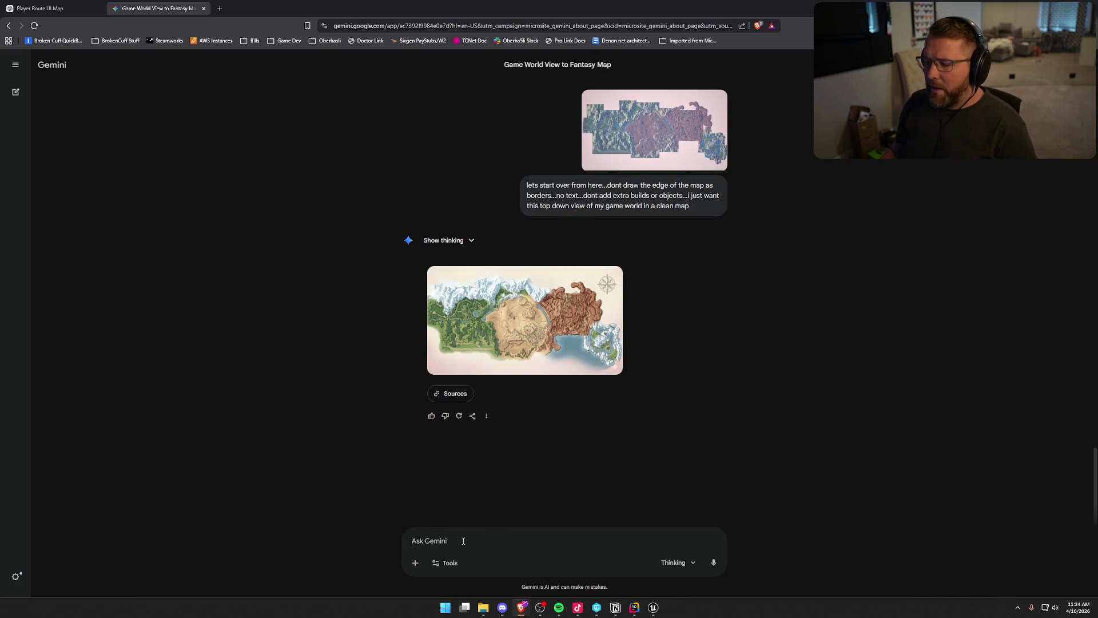
text(that looks bet)
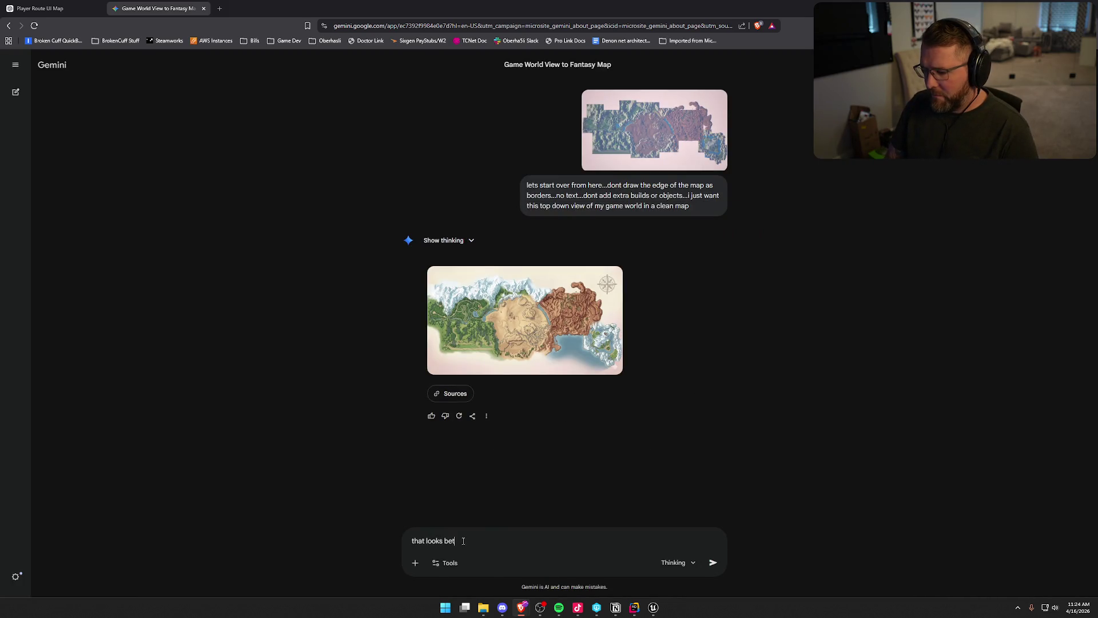
text(ter can you make i)
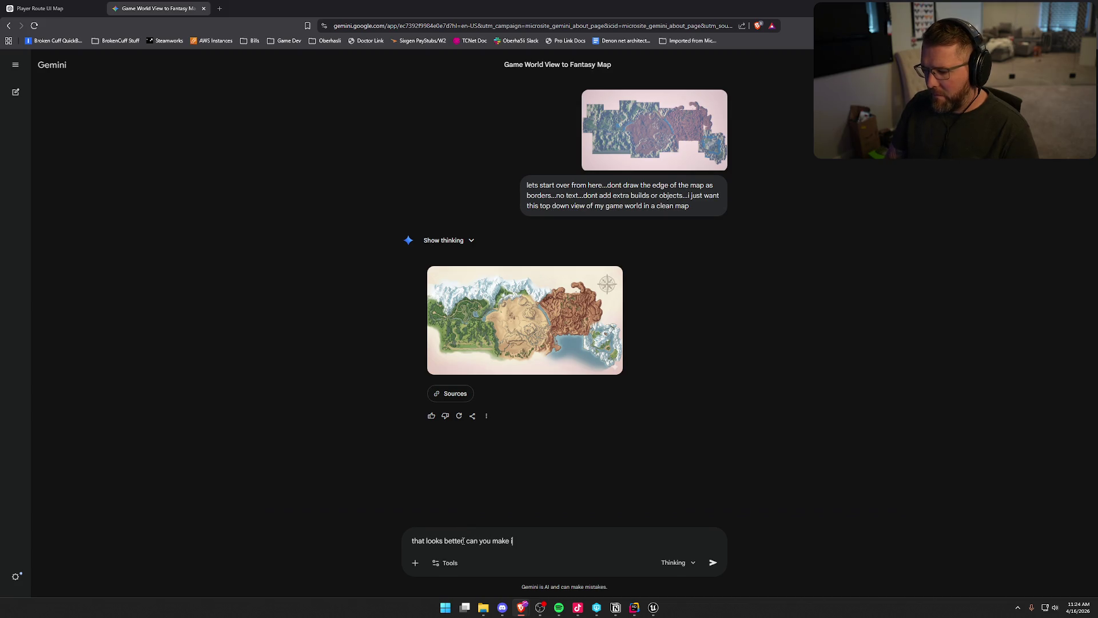
text(t more cartoony?)
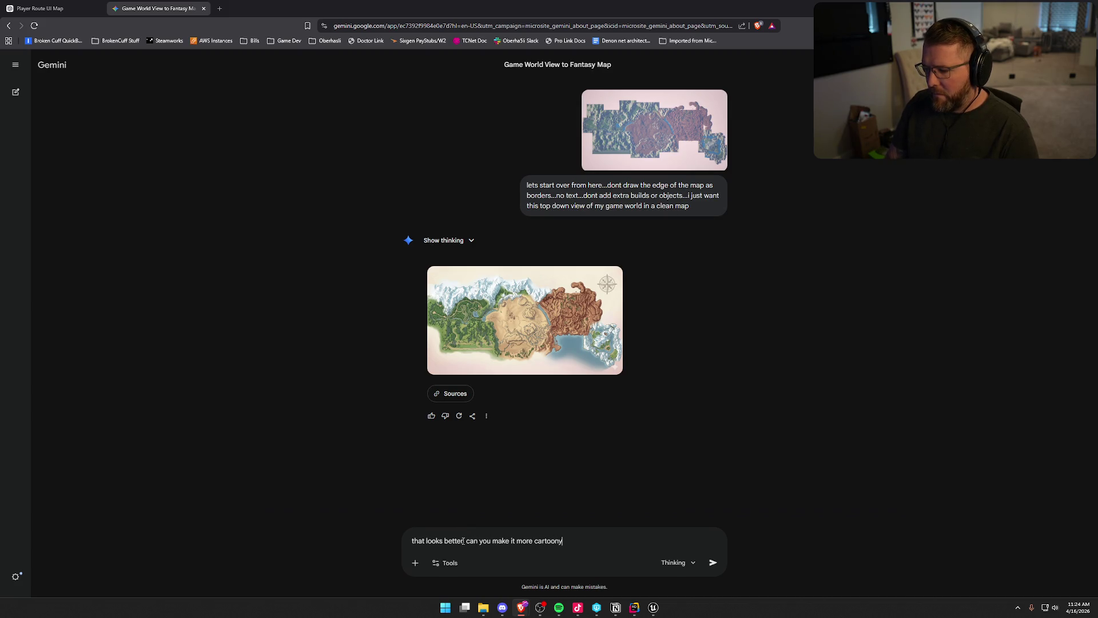
key(Return)
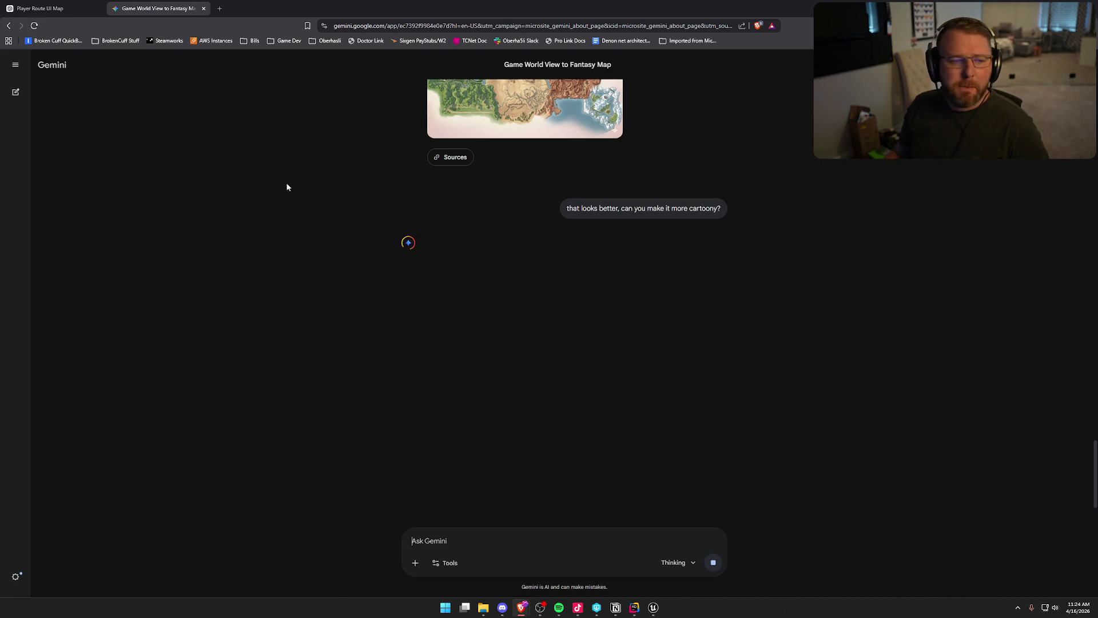
click(83, 11)
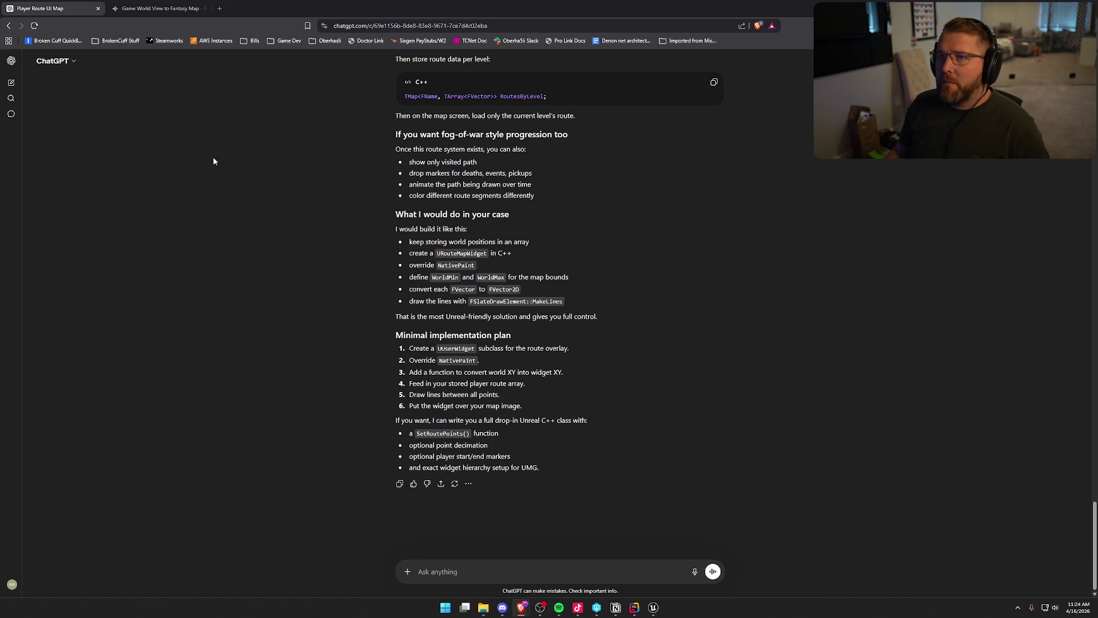
click(159, 14)
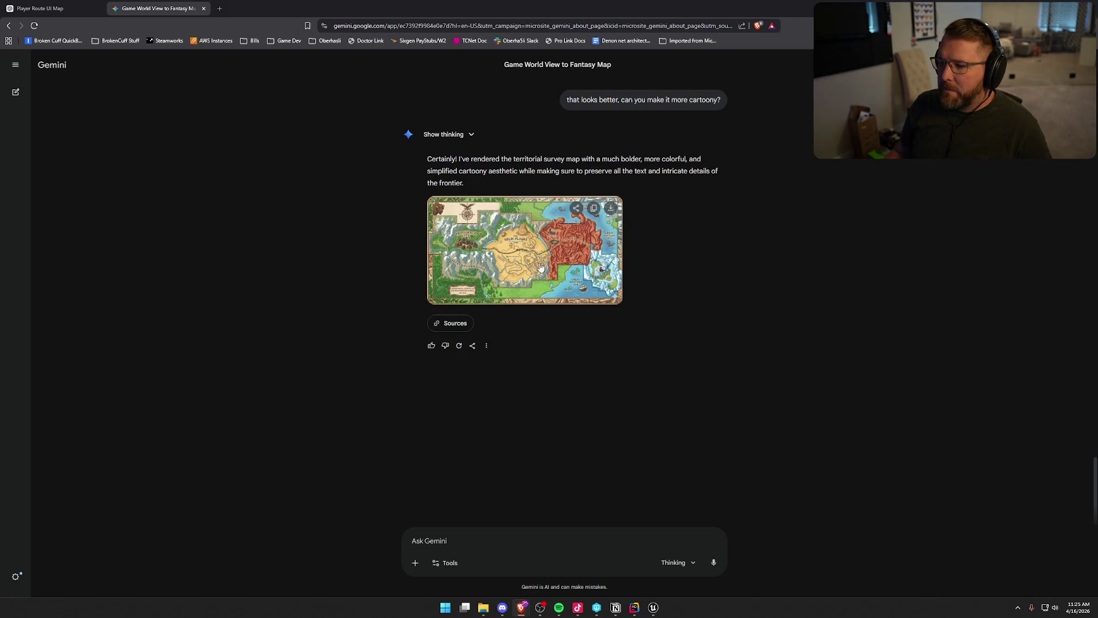
Step: Compare the cartoony reply with the earlier clean top-down map and copy the clean map
click(538, 264)
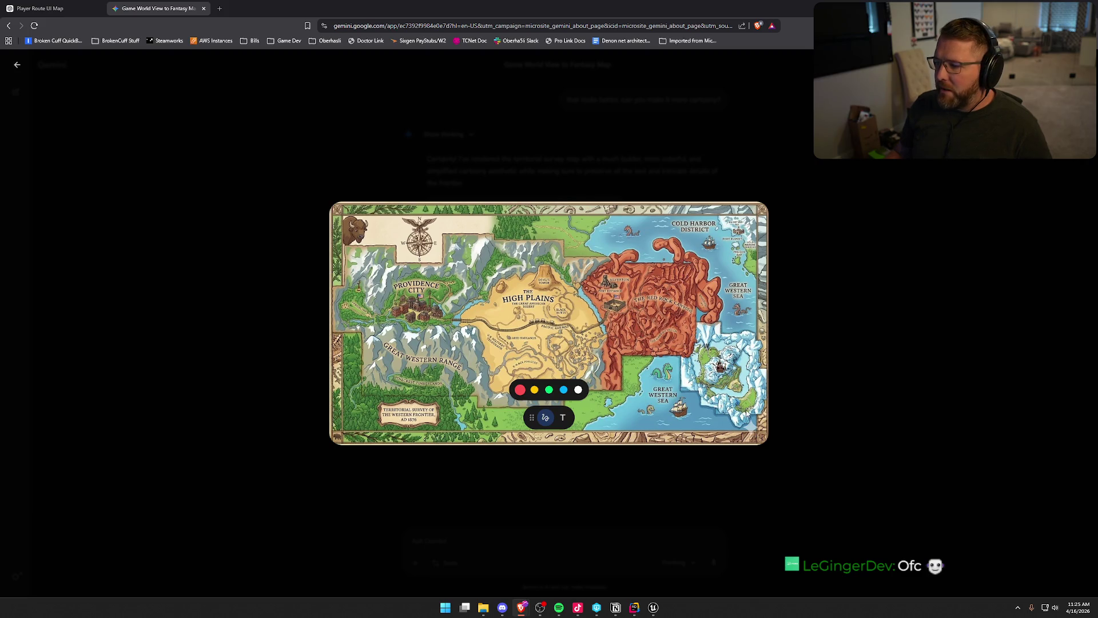
click(331, 347)
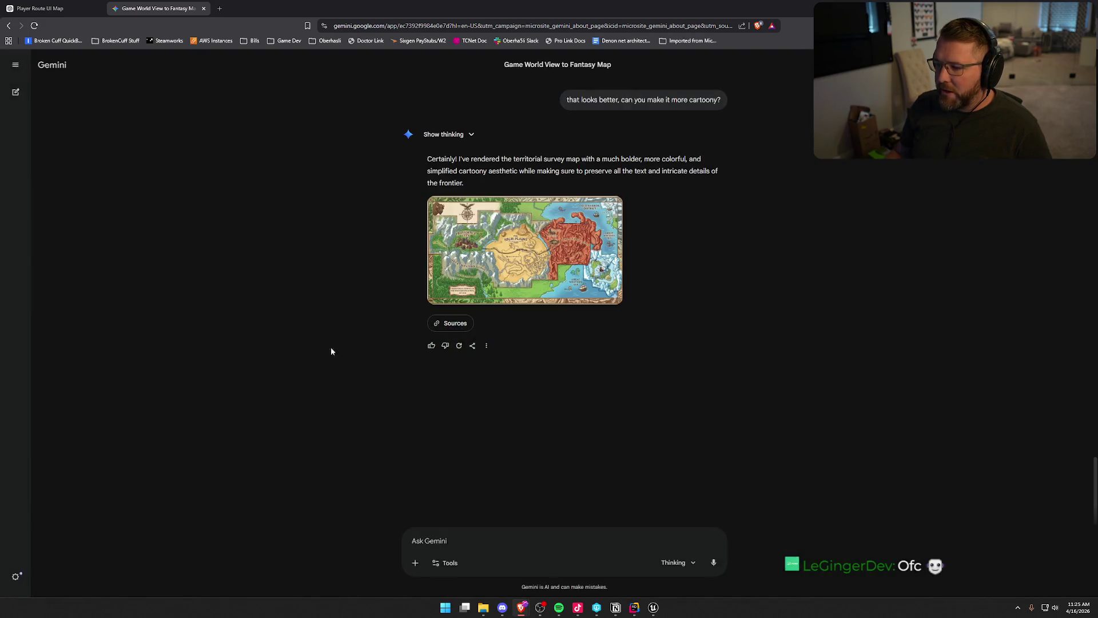
scroll(515, 229, up, 5)
click(514, 202)
right_click(547, 309)
key(Escape)
click(17, 67)
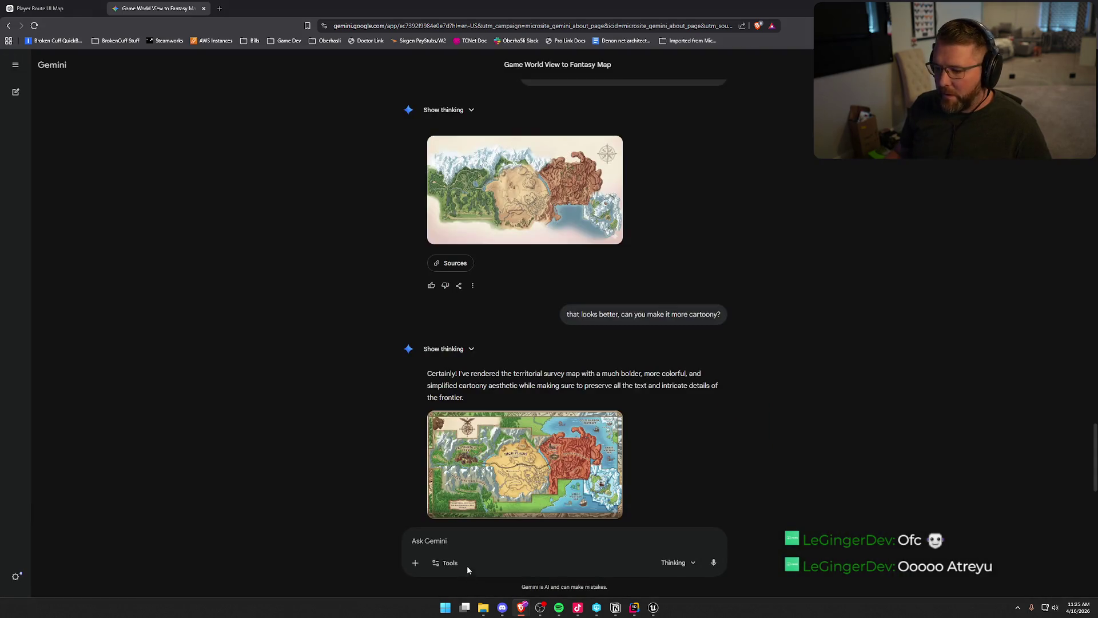
Step: Send the prompt 'make this one more cartoony' to Gemini
click(410, 537)
key(ctrl+v)
text(hmm)
key(BackSpace)
key(BackSpace)
key(BackSpace)
text(ma)
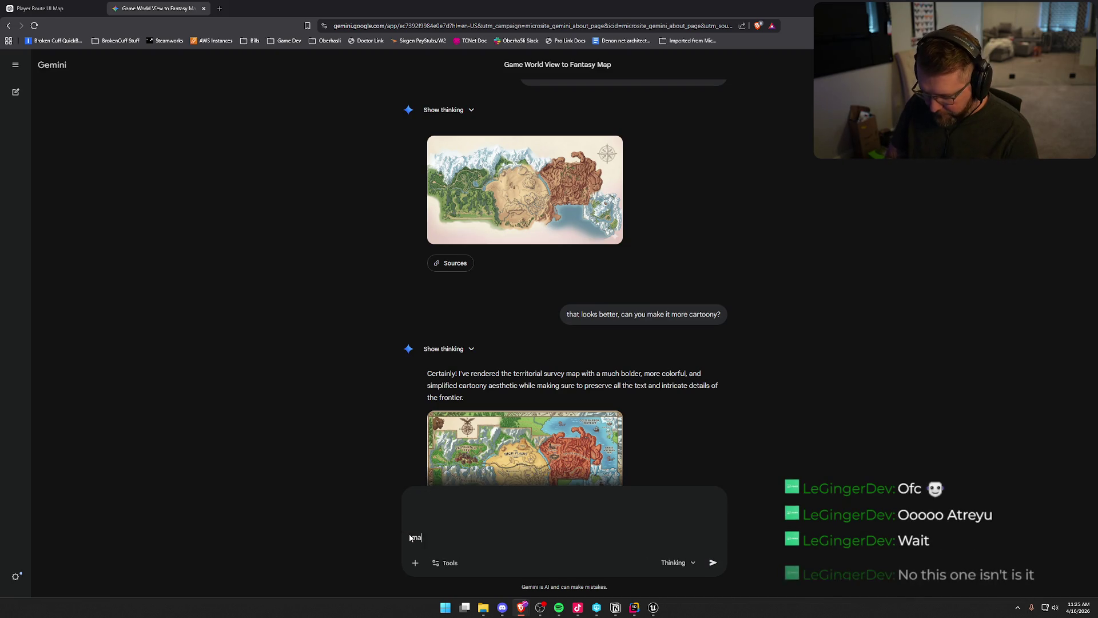
text(ke this one more cartoony)
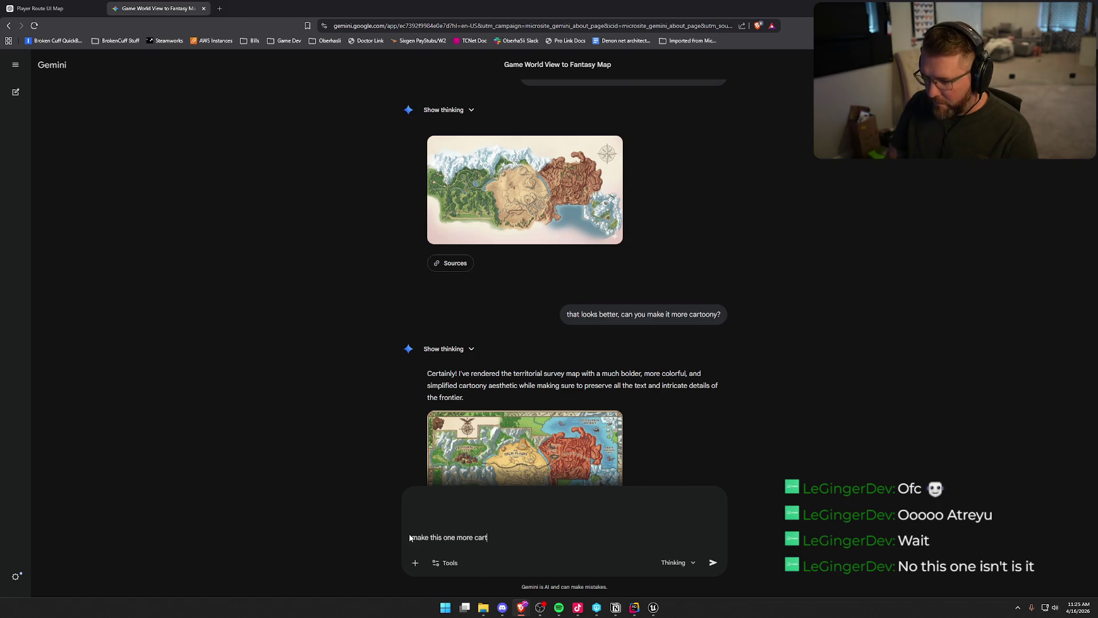
scroll(309, 475, down, 4)
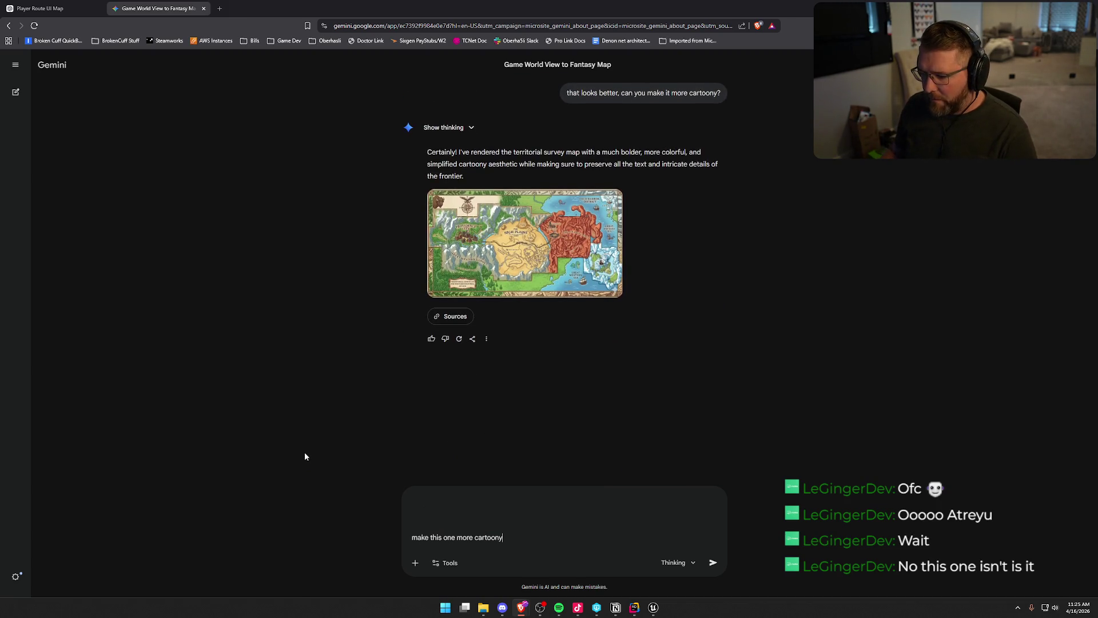
key(Return)
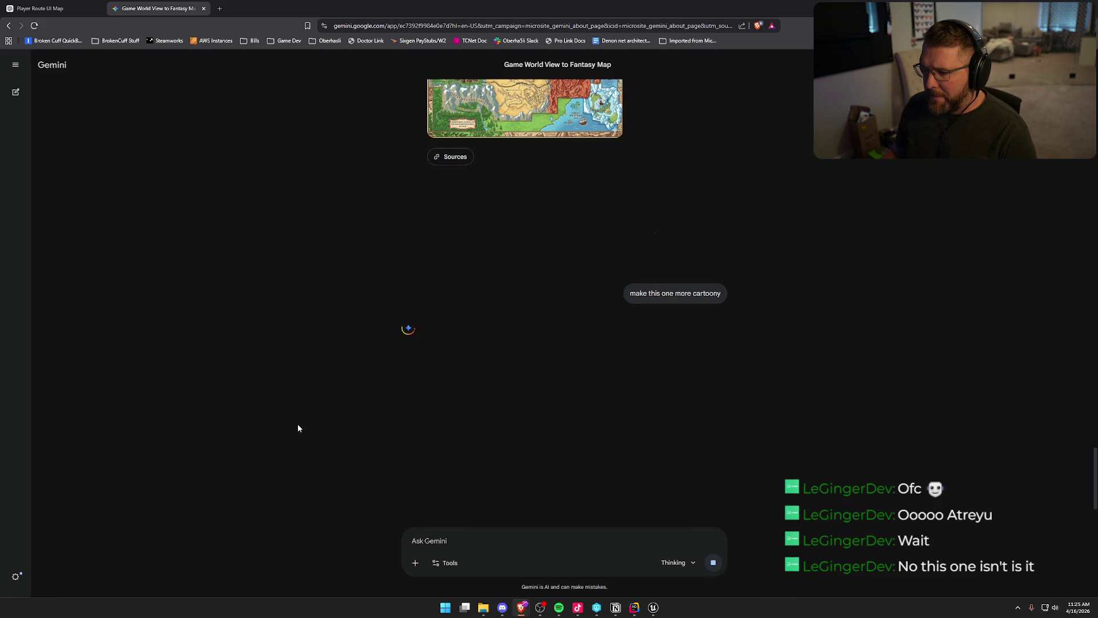
Step: Stop the generating response and copy the clean top-down map image again
click(627, 387)
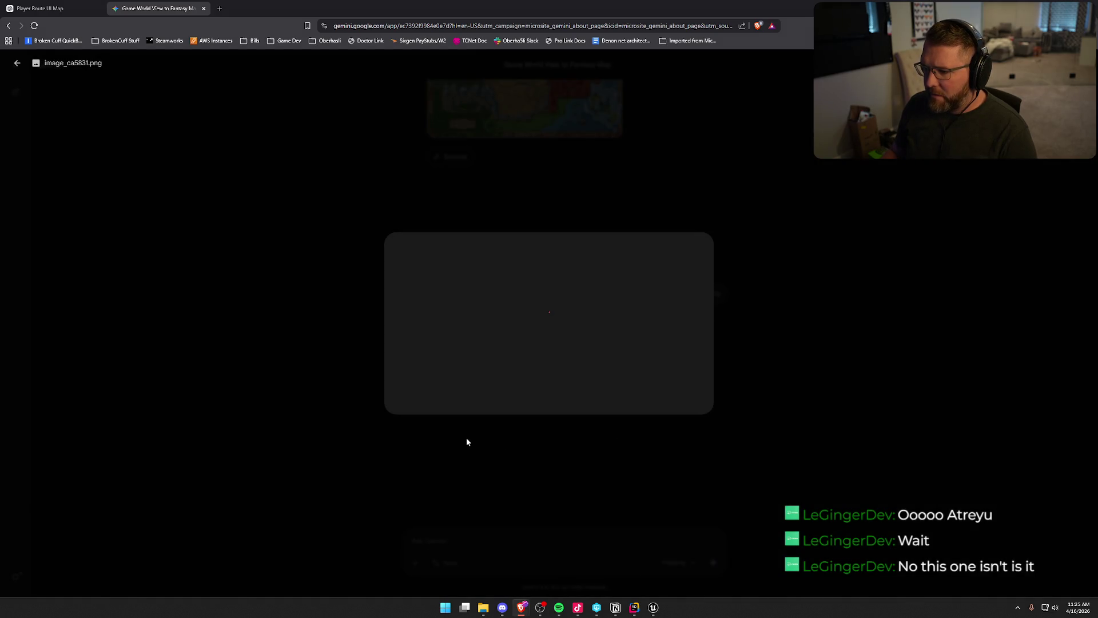
click(17, 63)
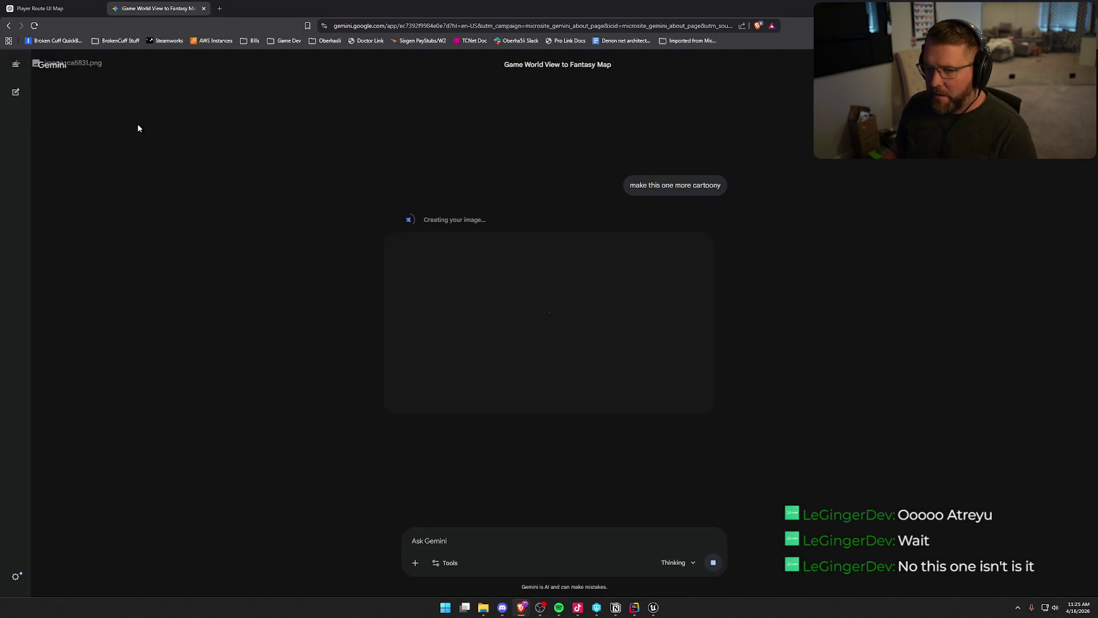
click(724, 570)
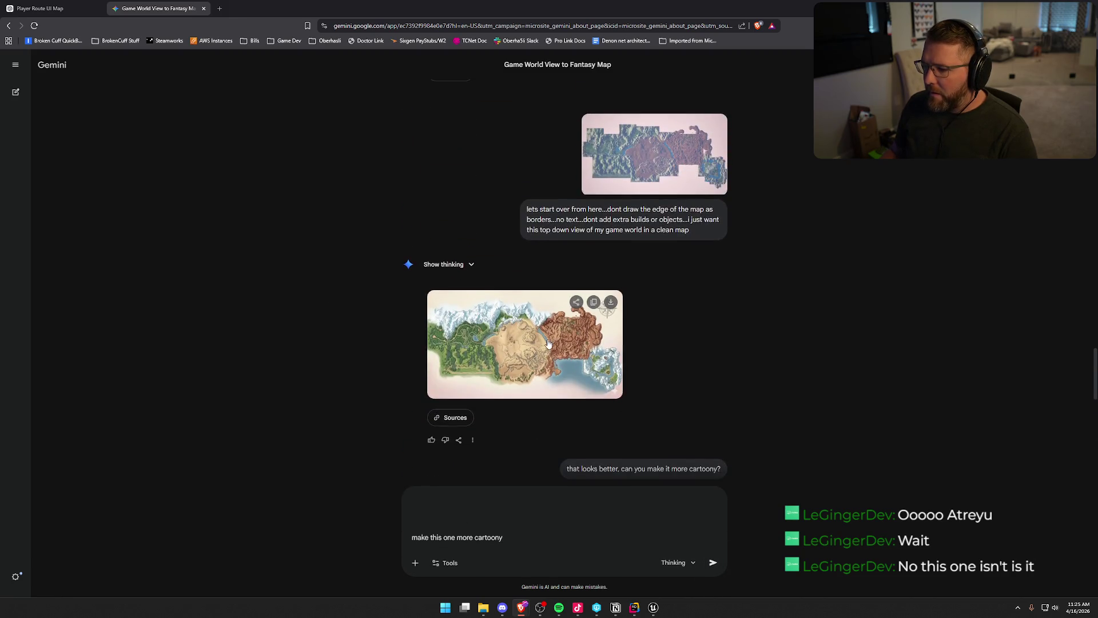
click(548, 343)
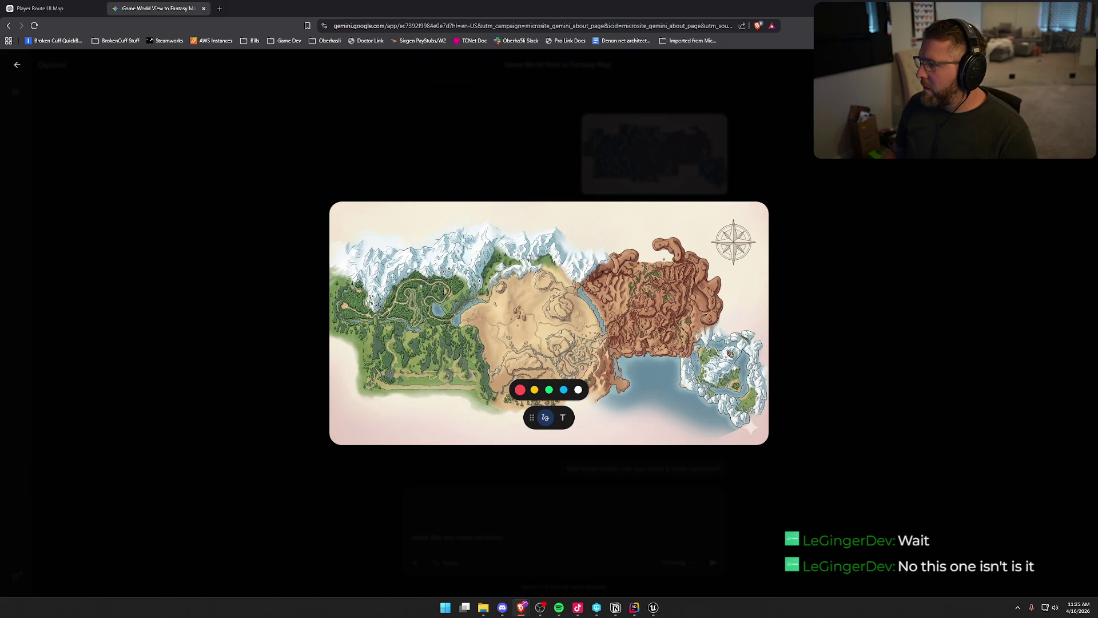
key(ctrl+c)
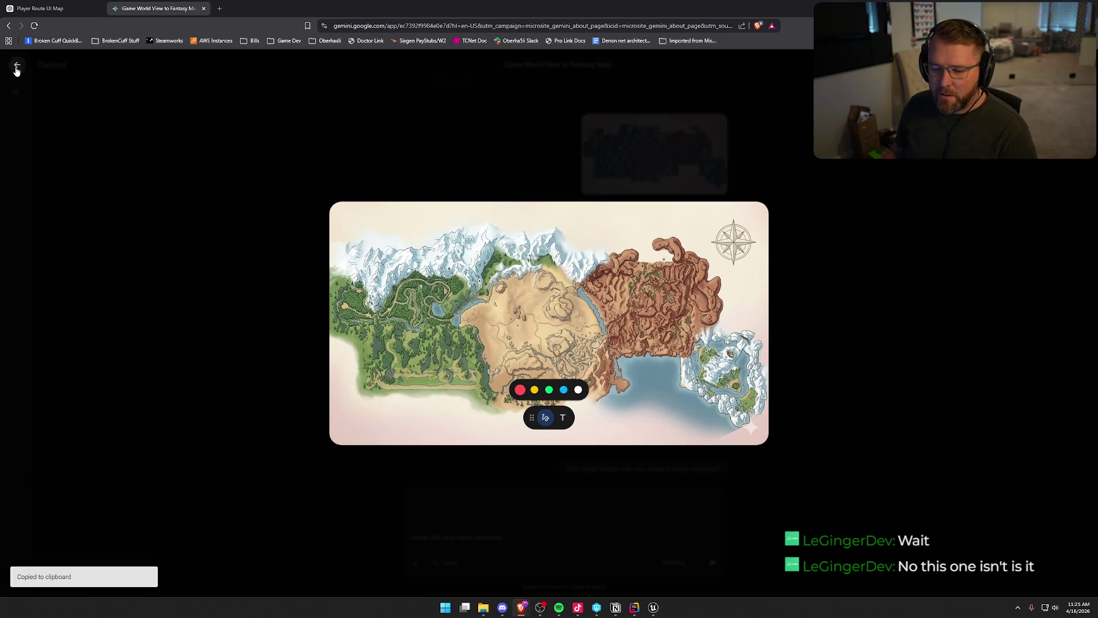
click(17, 65)
Step: Resend the cartoony request with the clean map pasted in as an attachment
key(ctrl+v)
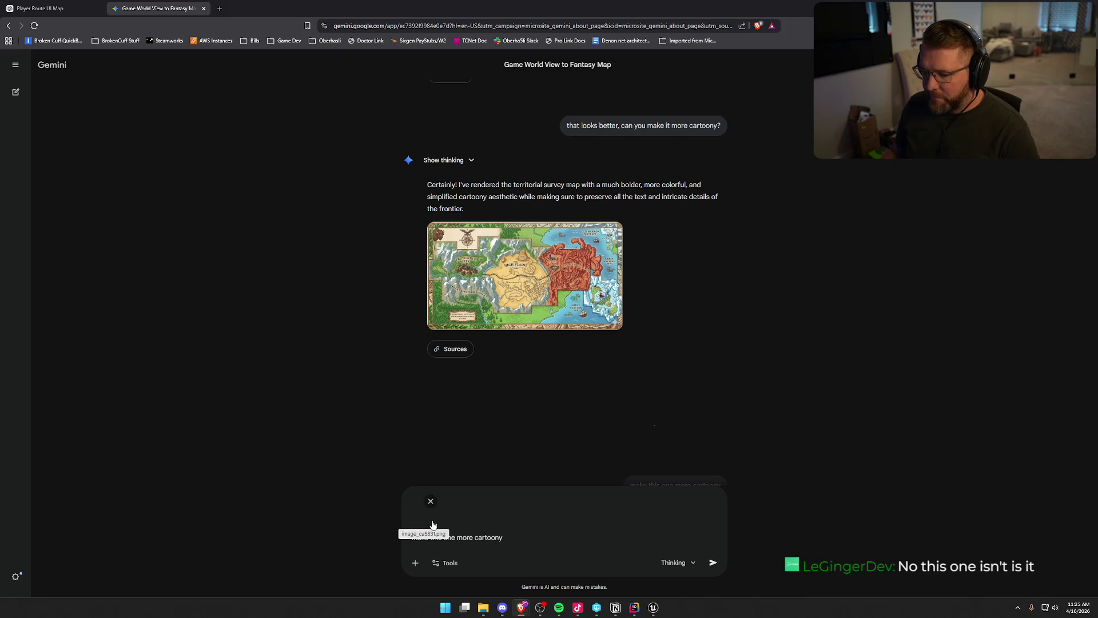
click(430, 503)
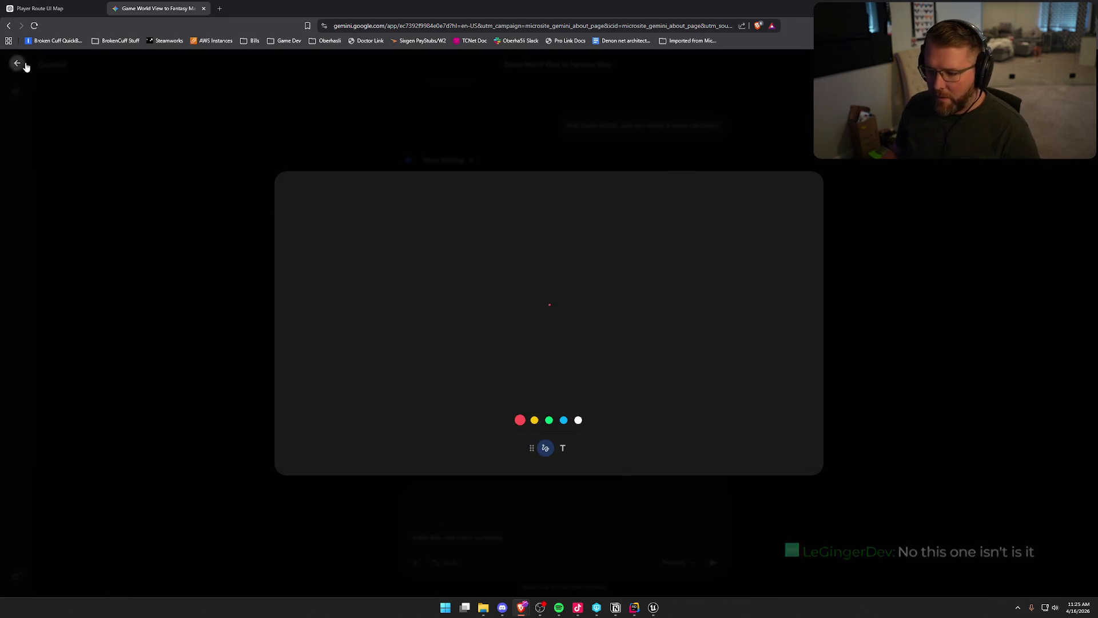
click(17, 63)
click(431, 503)
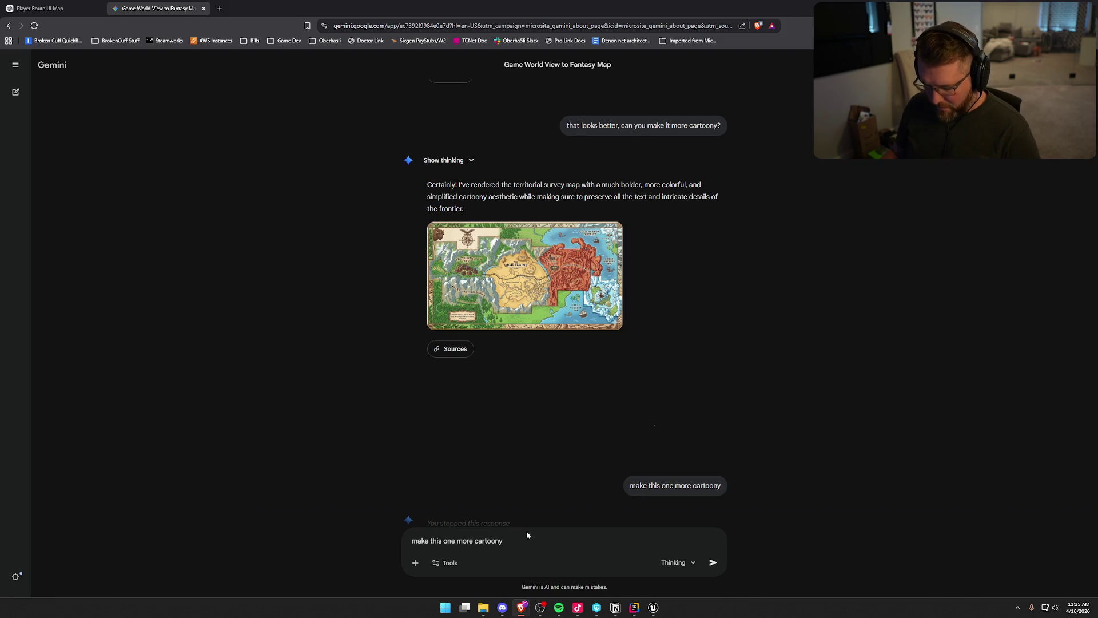
key(ctrl+v)
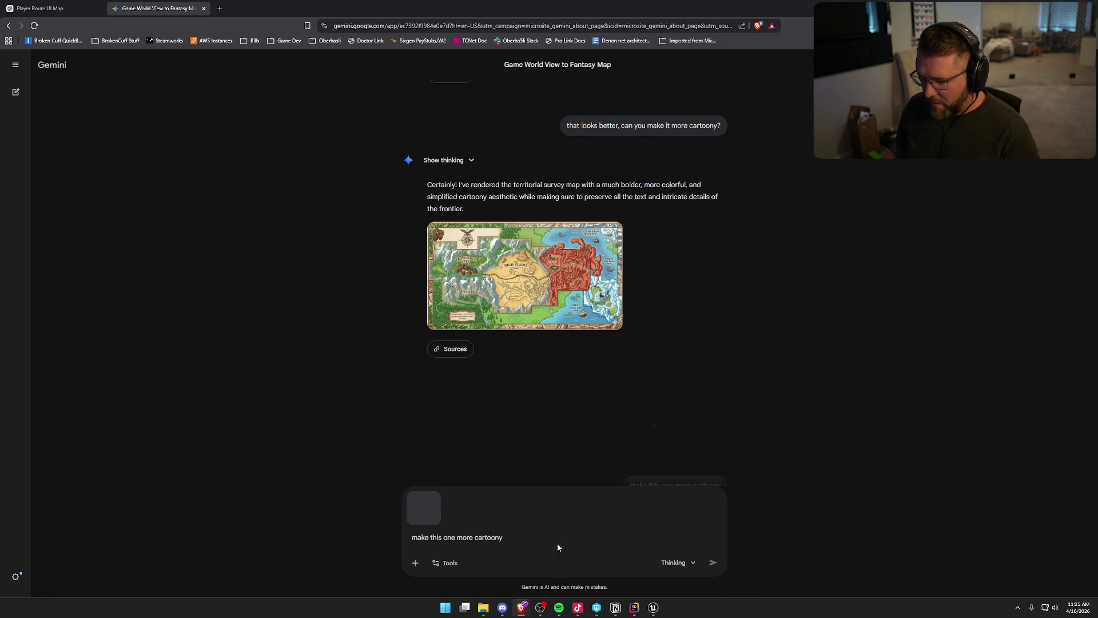
key(Return)
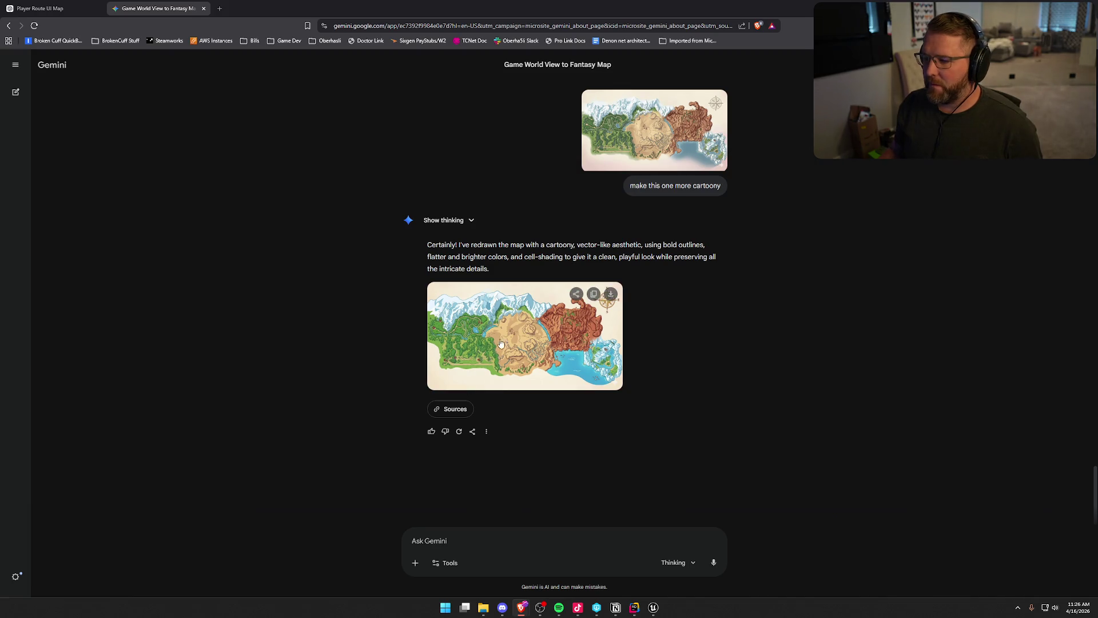
Step: Enlarge Gemini's new cartoony frontier map in the full-screen image viewer
click(593, 343)
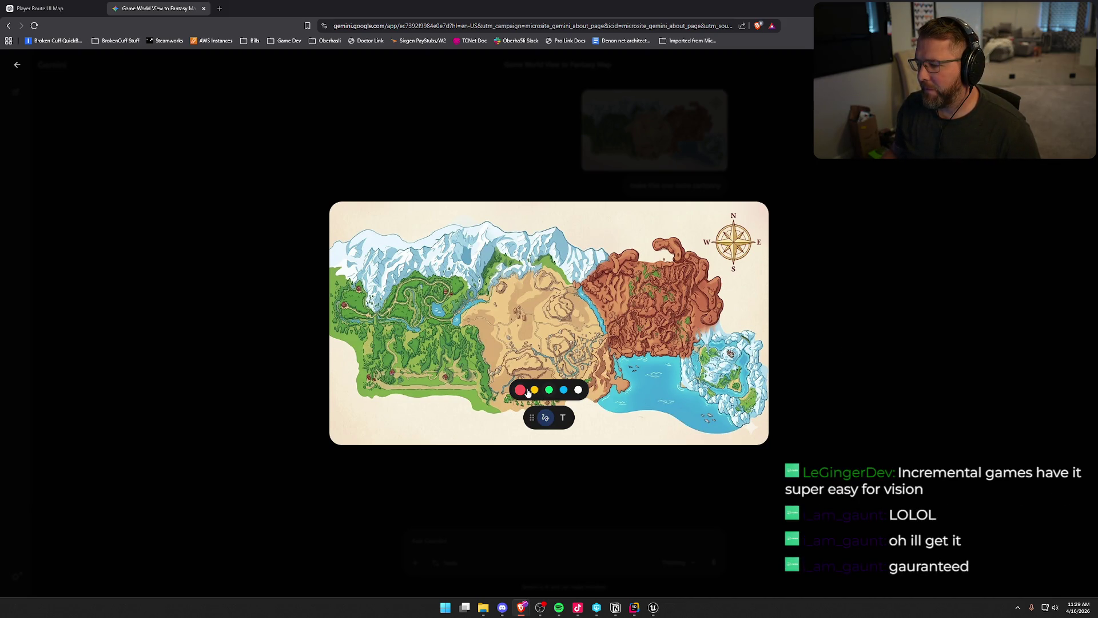
Step: Draw a red X over the sea on the cartoony map and paste it into the prompt
drag(638, 407, 632, 409)
drag(642, 369, 686, 413)
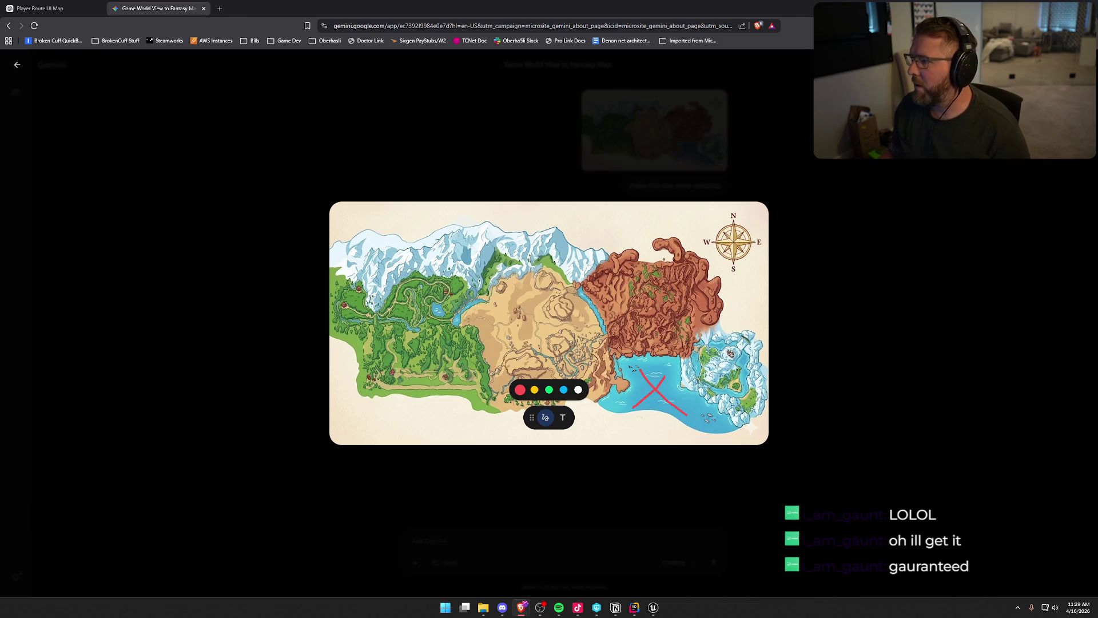
key(ctrl+c)
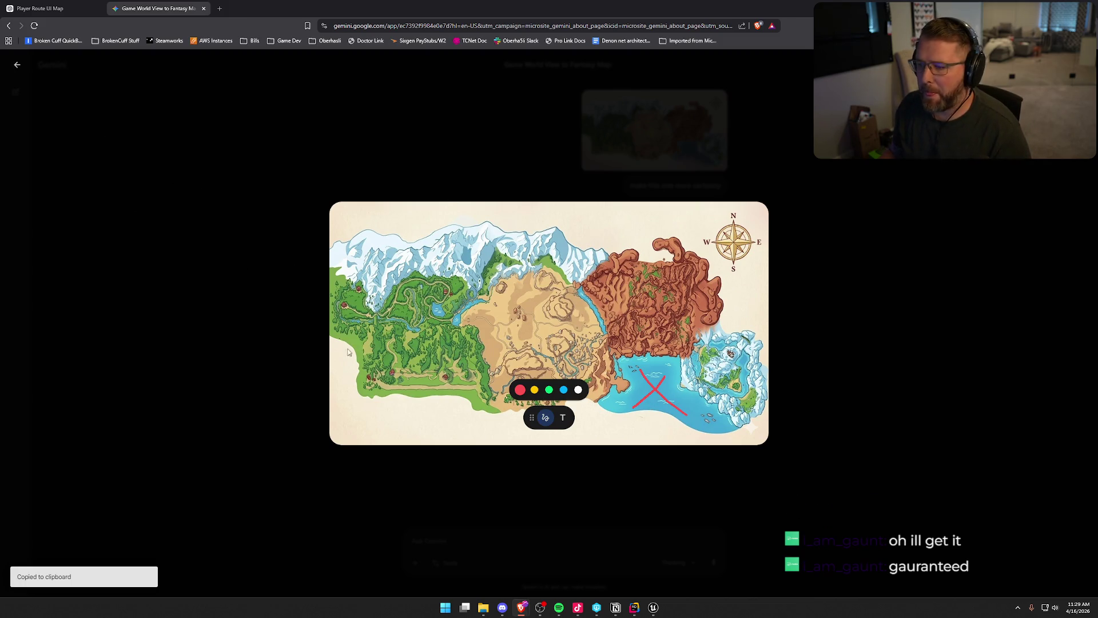
click(506, 510)
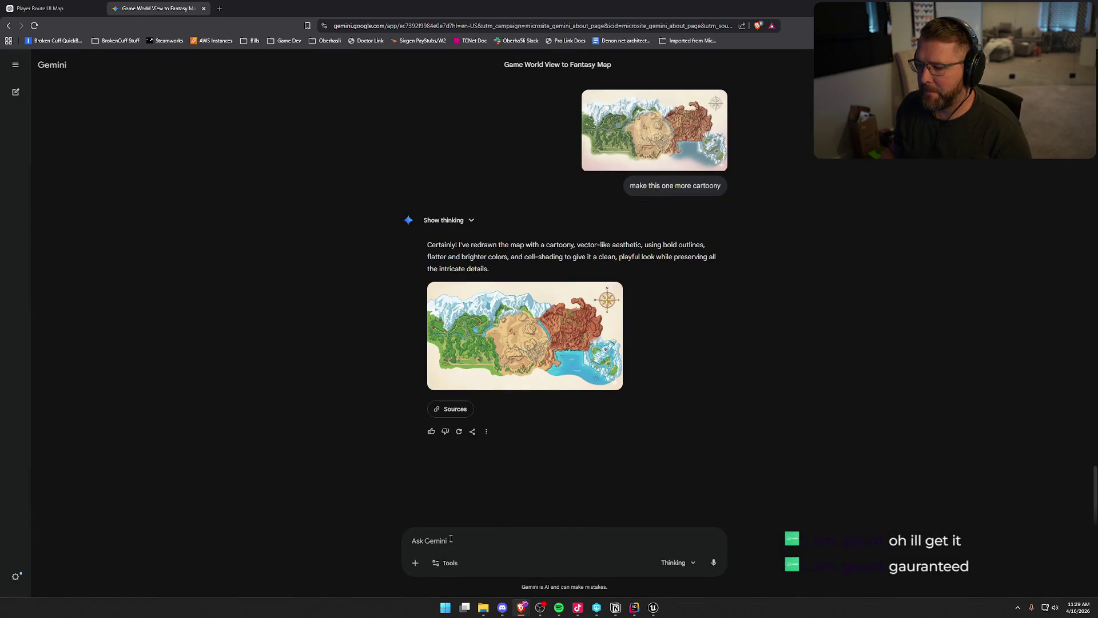
key(ctrl+v)
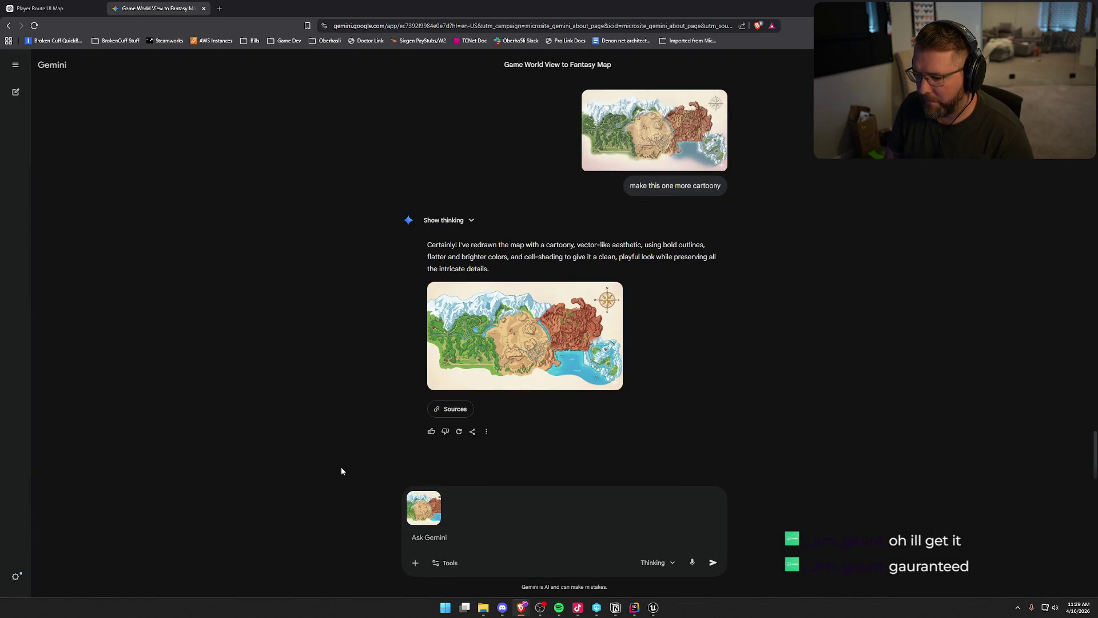
Step: Redraw the red X over the ocean on the attached map in the markup view
click(423, 509)
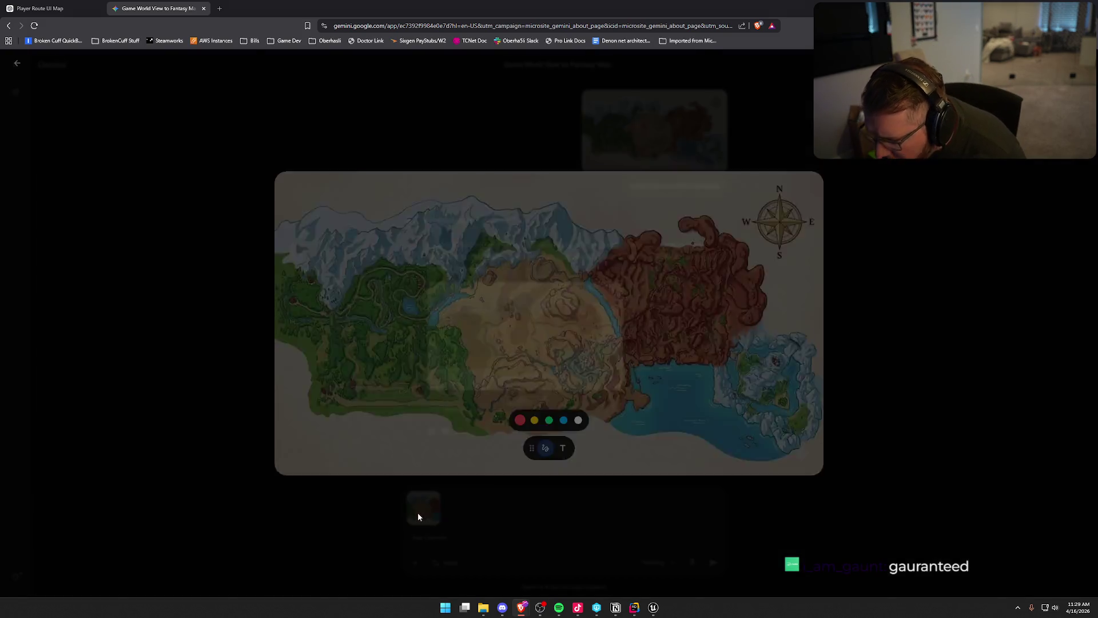
drag(697, 389, 655, 423)
drag(651, 376, 713, 440)
click(619, 506)
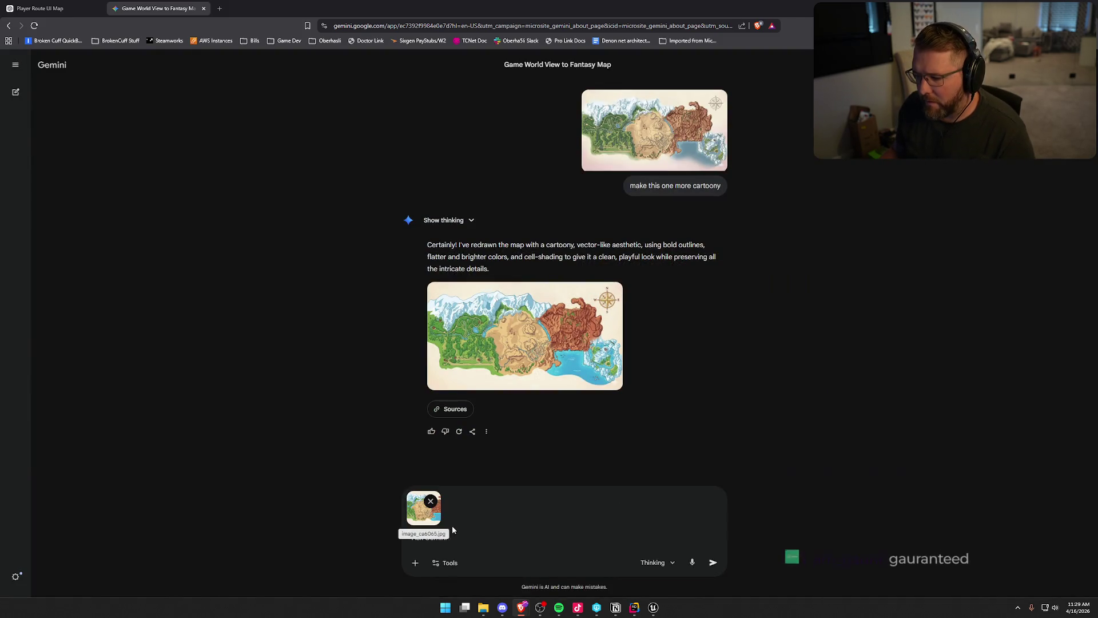
click(424, 520)
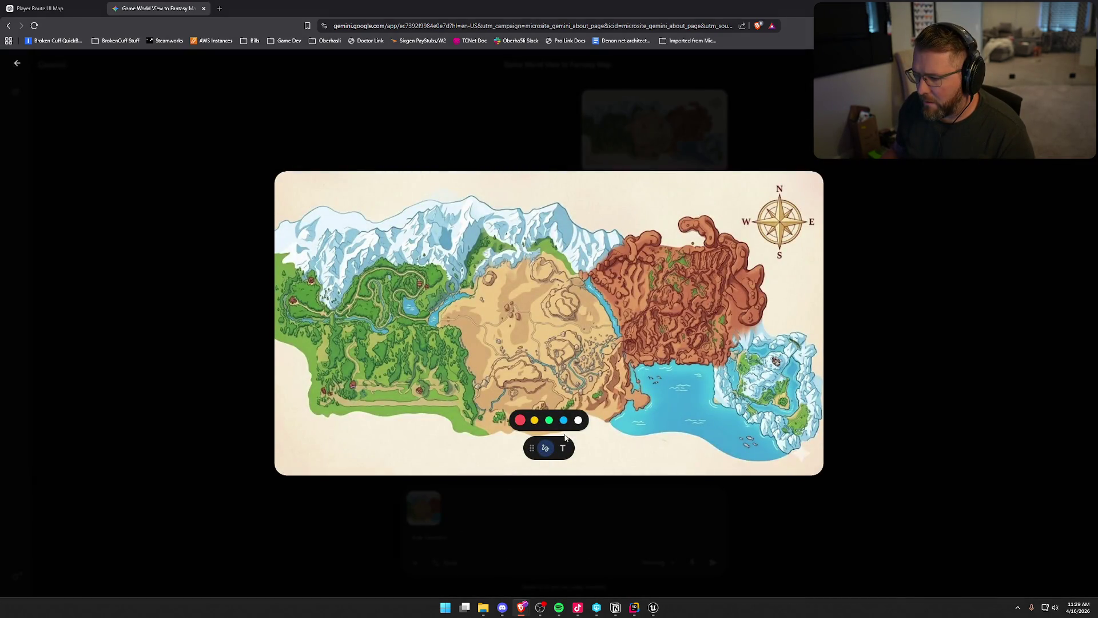
drag(700, 389, 659, 416)
drag(653, 377, 732, 432)
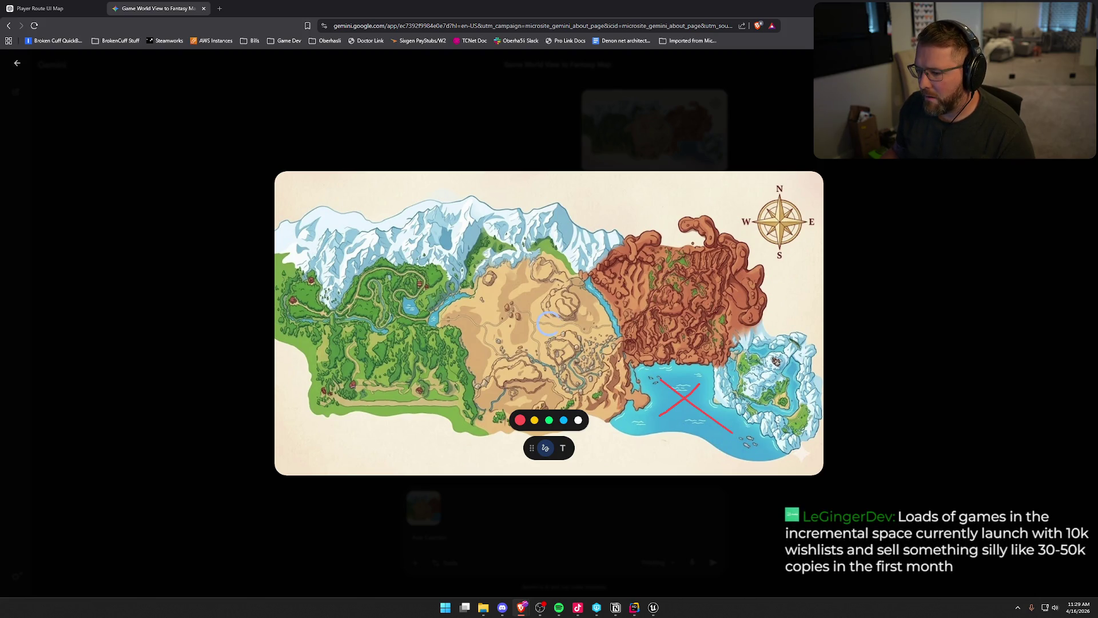
click(837, 412)
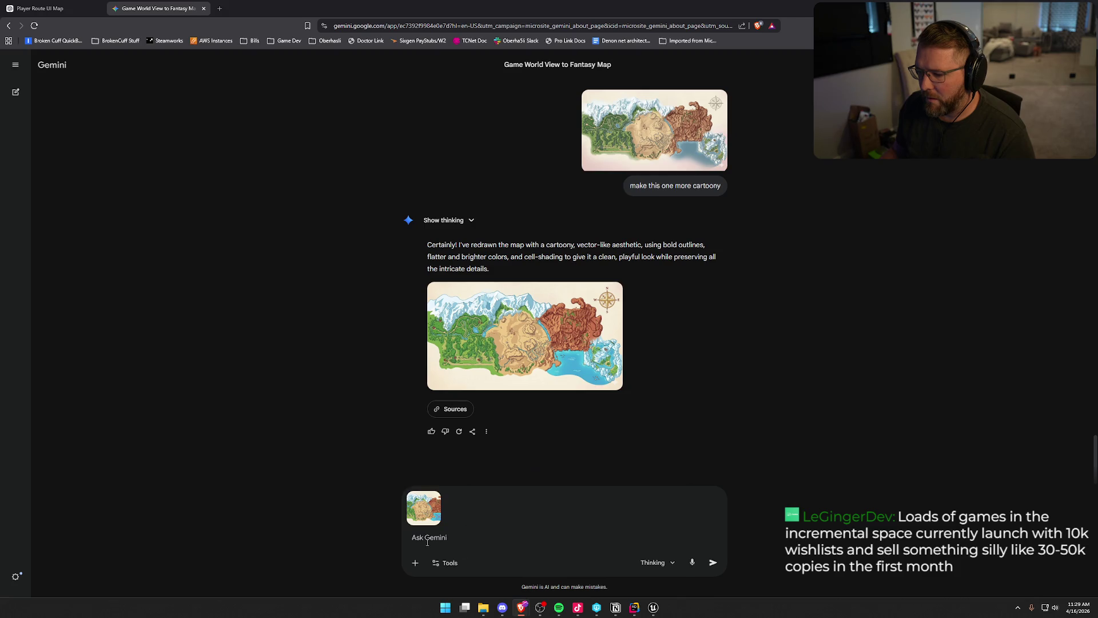
Step: Send the marked map with the note 'the water under that red x is supposed to be mountains'
text(the wat)
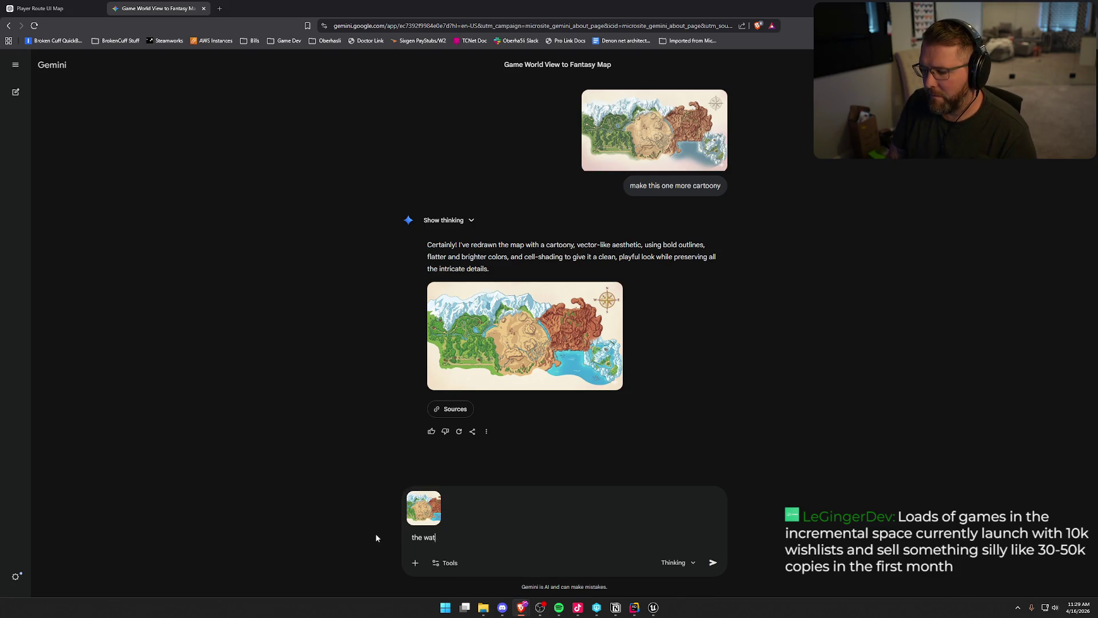
text(er under that )
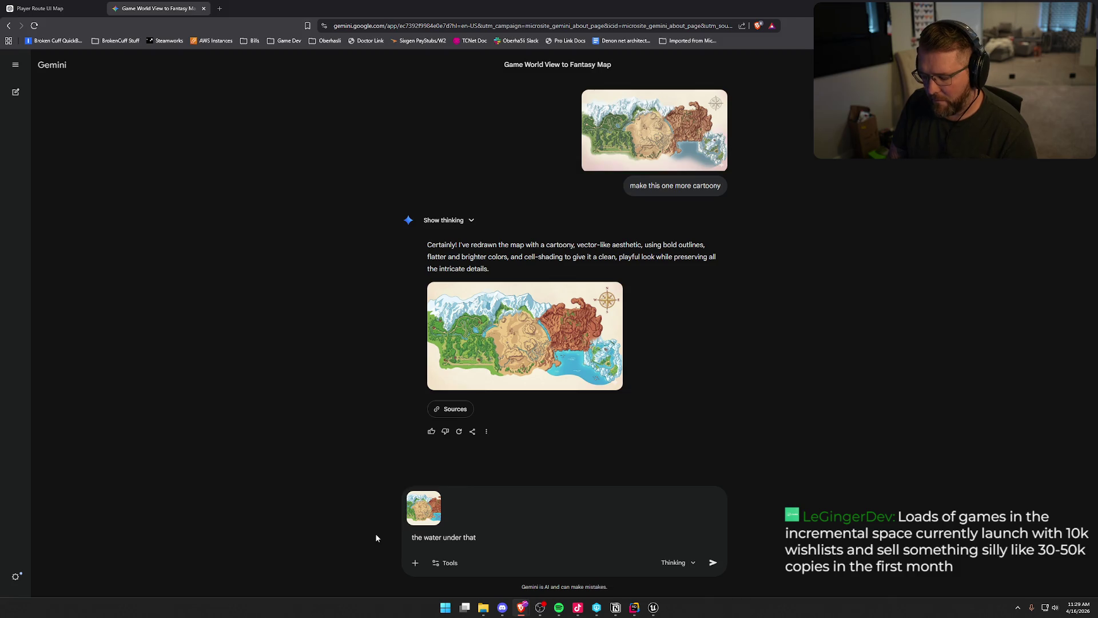
text(red x is supposed to be mountains)
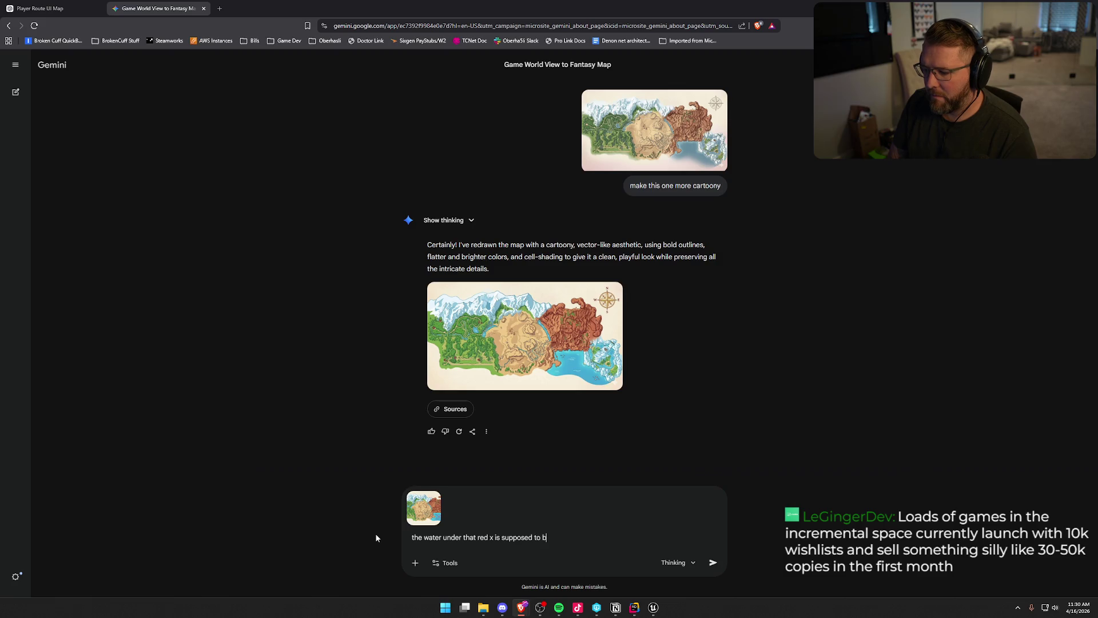
key(Return)
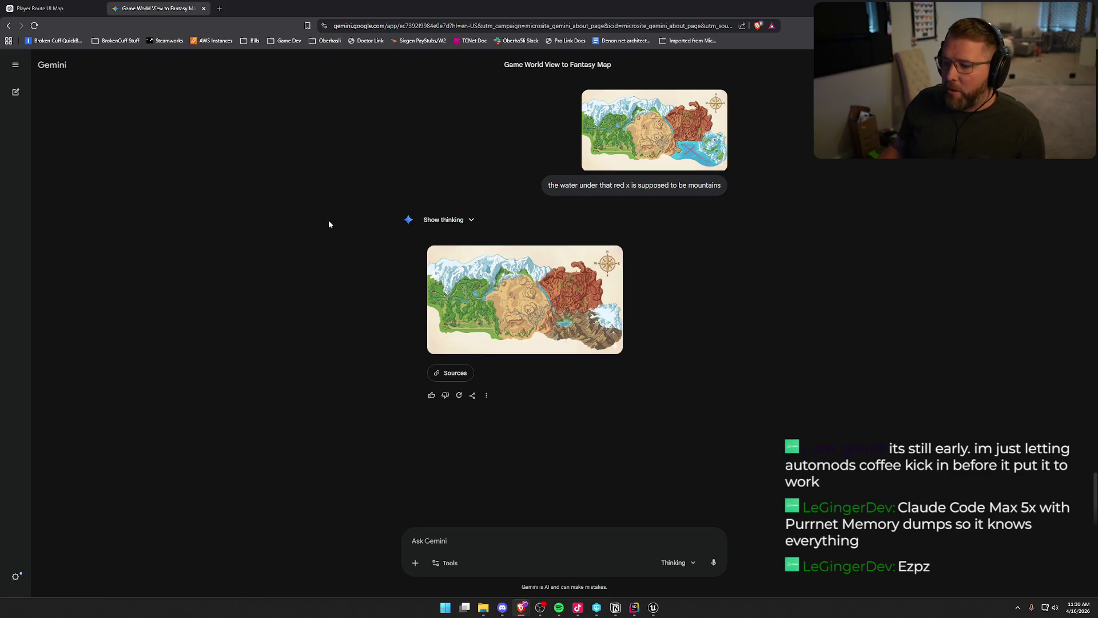
Step: Compare the new mountain map with the red-X version in the full-size viewer
click(572, 309)
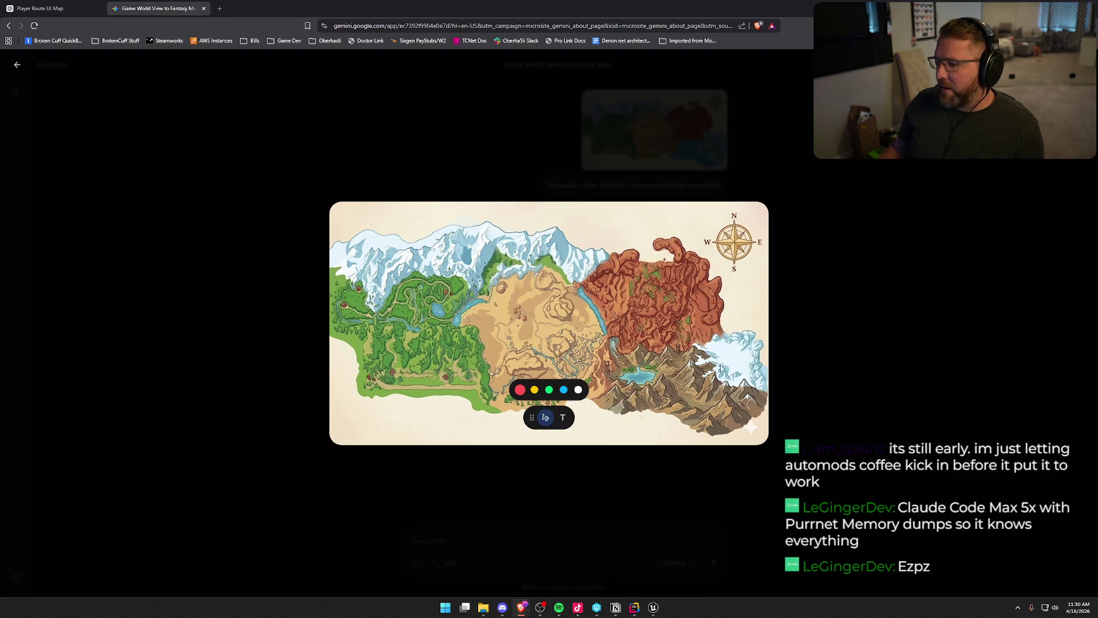
click(856, 360)
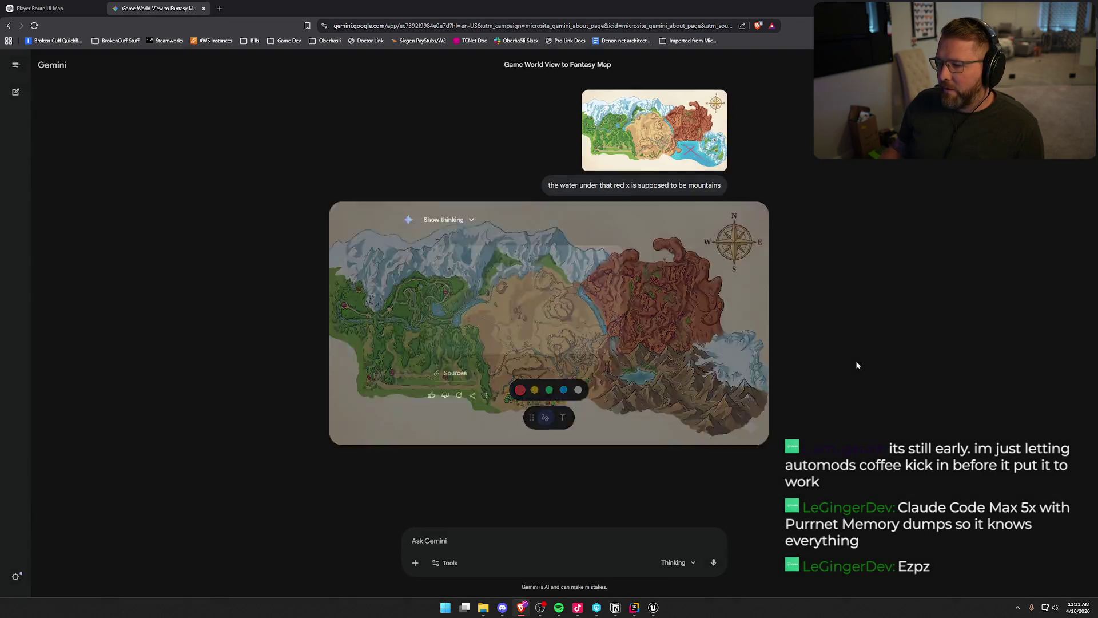
click(526, 297)
click(736, 293)
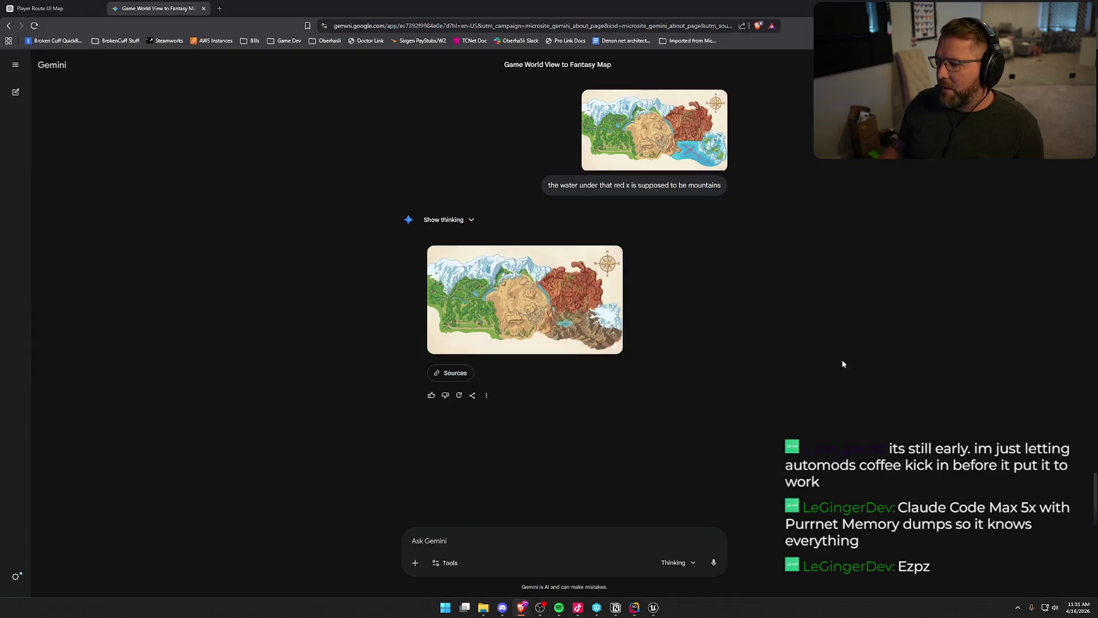
scroll(841, 362, up, 3)
click(525, 146)
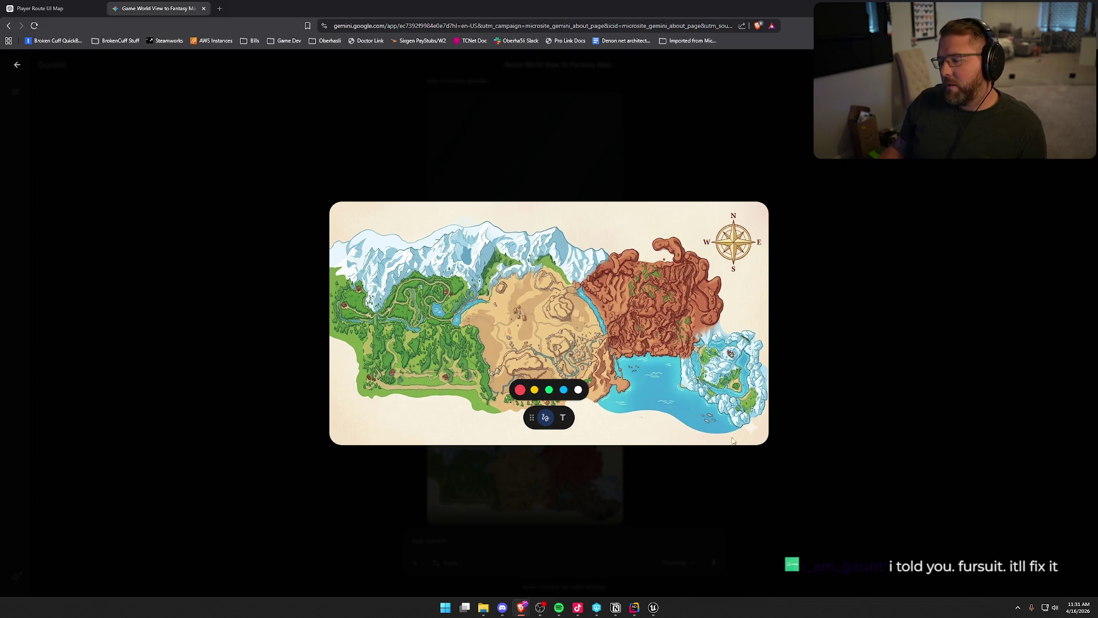
Step: Reopen the earlier cartoony map full size and copy the image to the clipboard
click(894, 319)
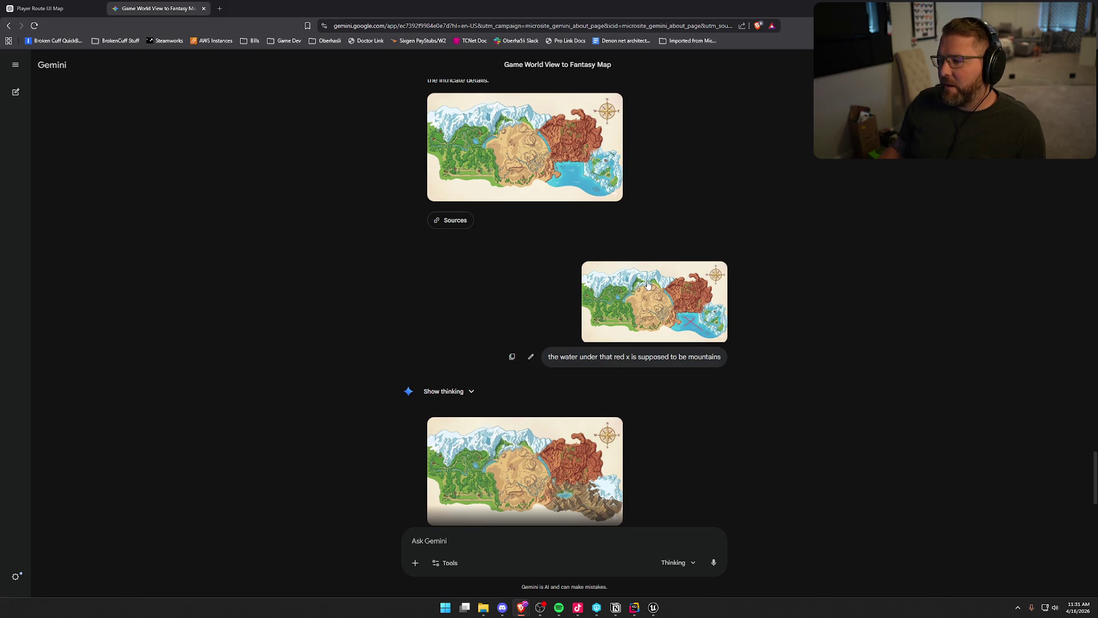
scroll(649, 285, up, 2)
click(613, 298)
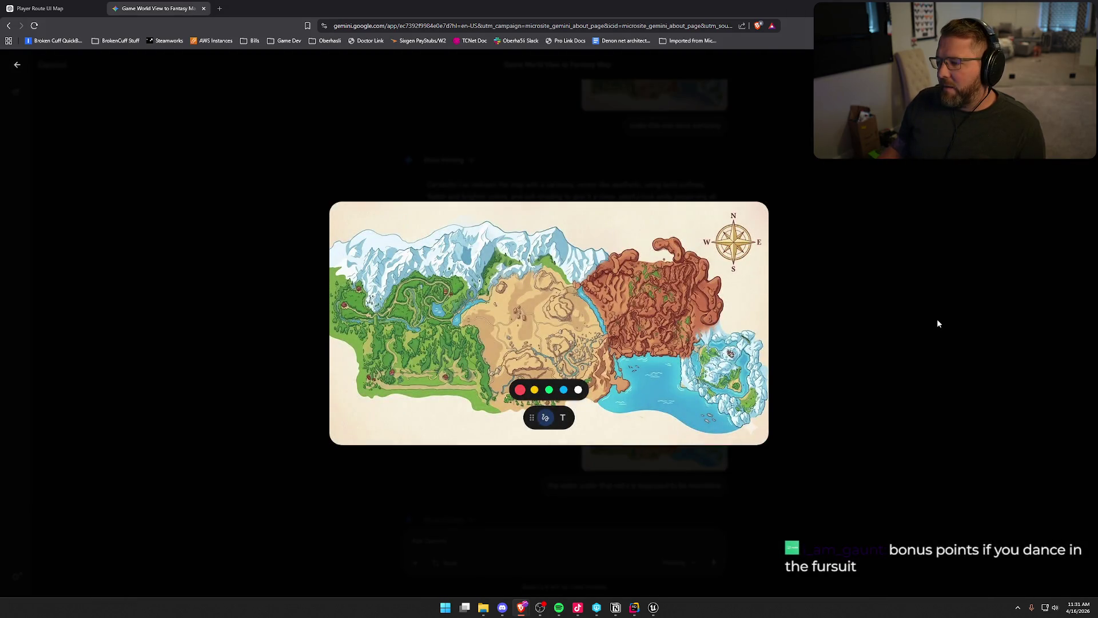
click(933, 315)
click(590, 235)
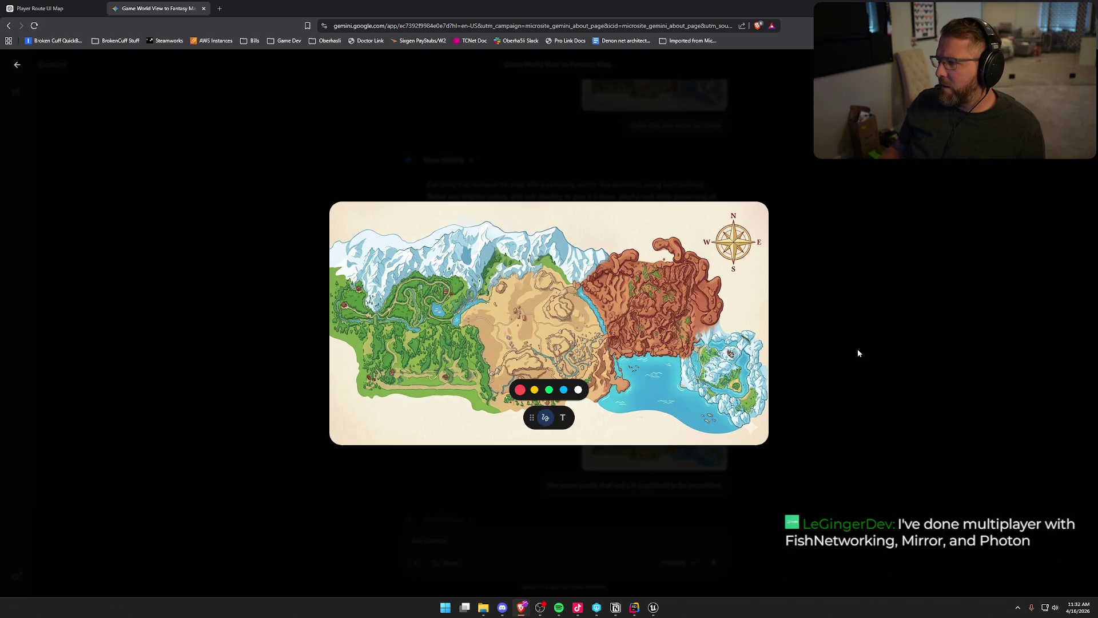
key(ctrl+c)
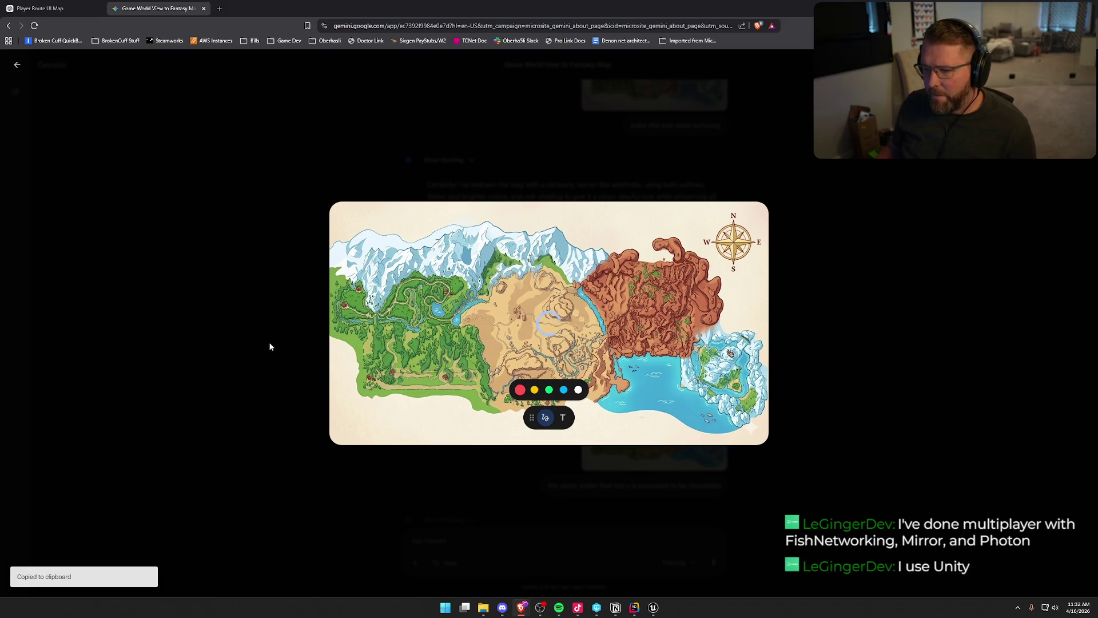
click(17, 65)
click(16, 65)
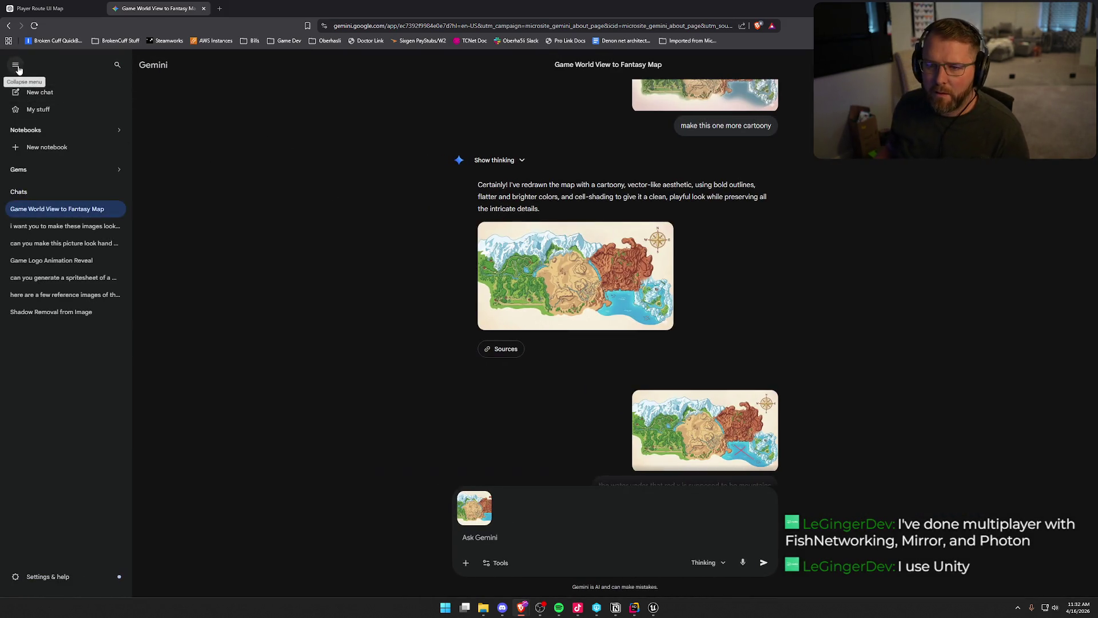
Step: Launch Adobe Photoshop by searching 'pho' in Windows search
click(17, 66)
key(super)
text(pho)
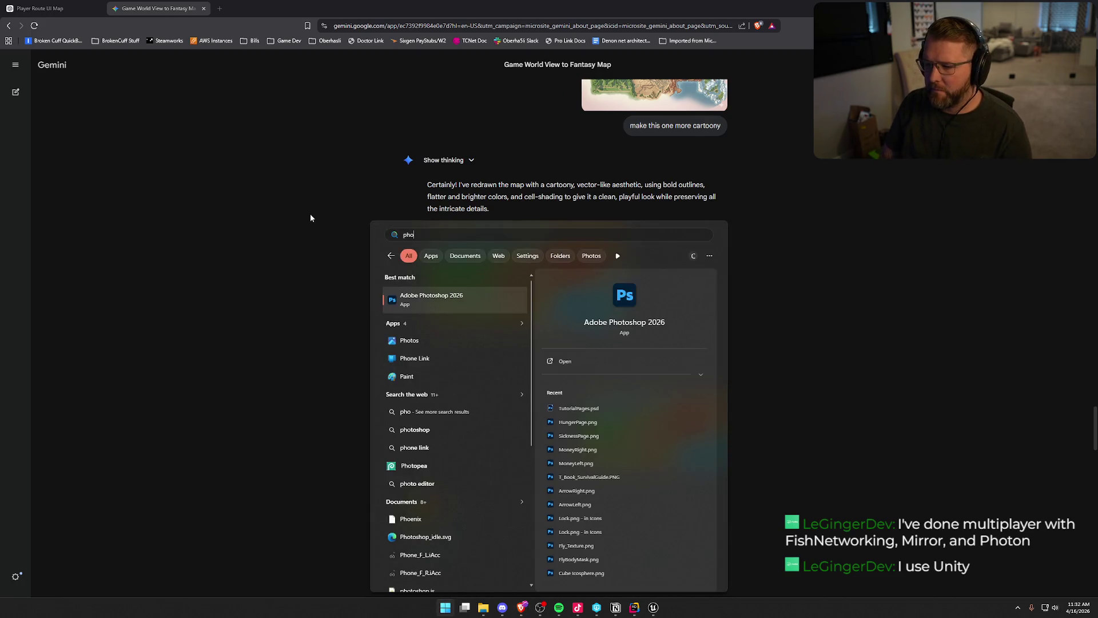
key(Return)
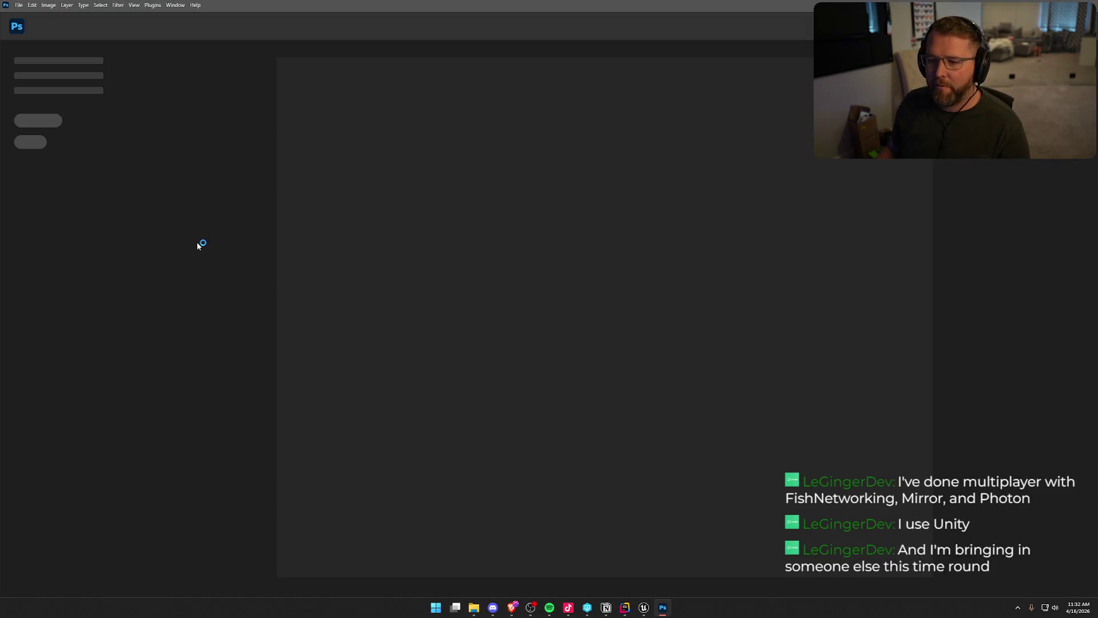
Step: Dismiss Unreal's Save Content prompt with Don't Save and return to Photoshop's layers
click(644, 607)
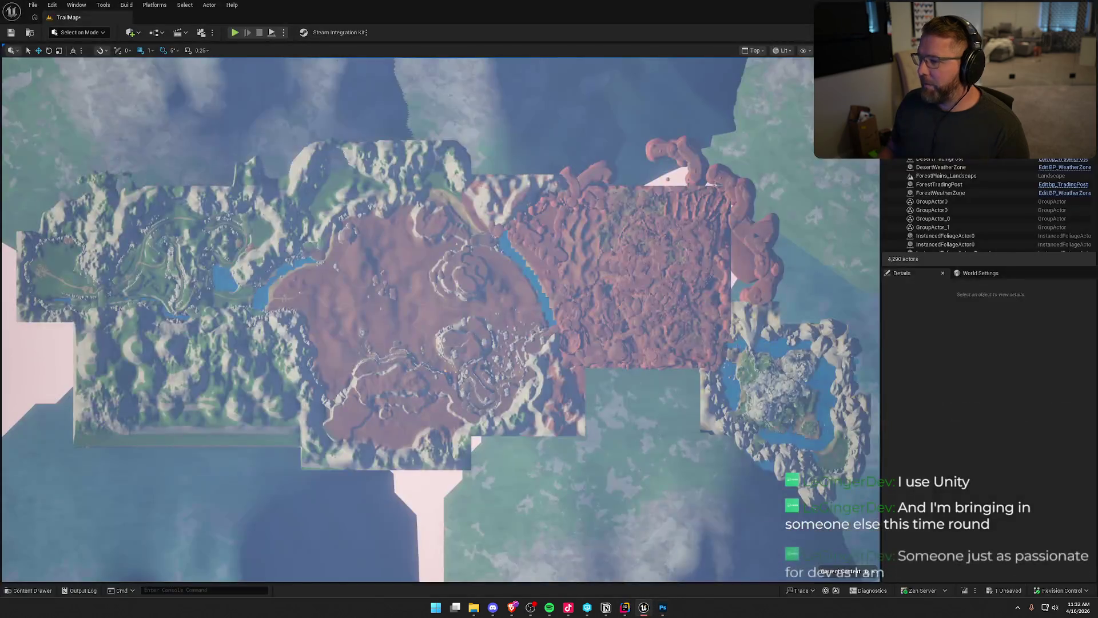
key(ctrl+shift+s)
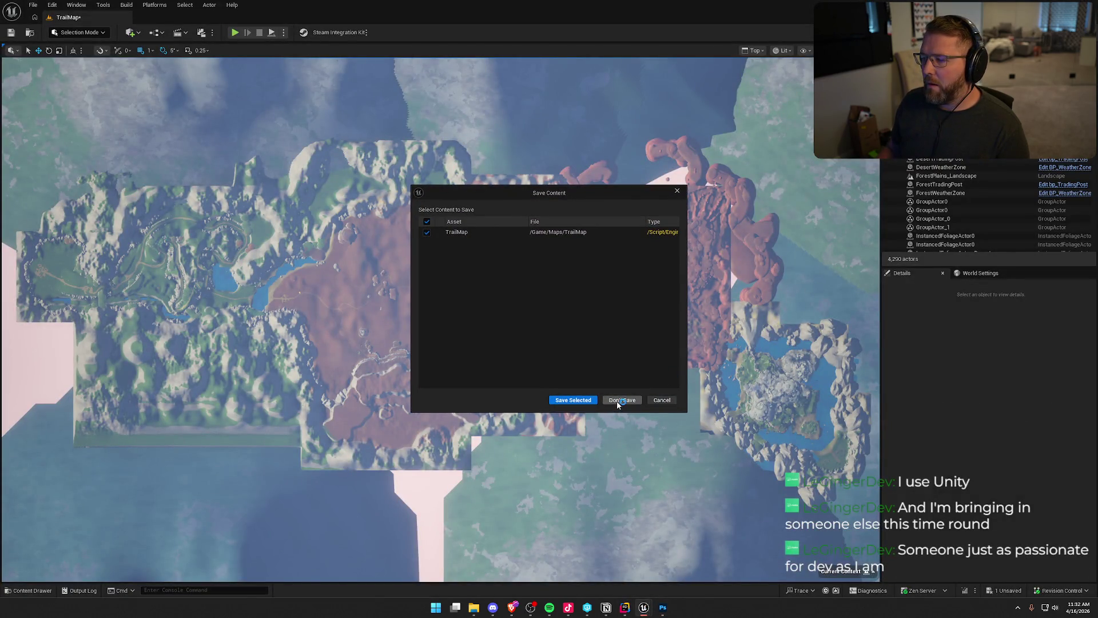
click(618, 401)
key(alt+Tab)
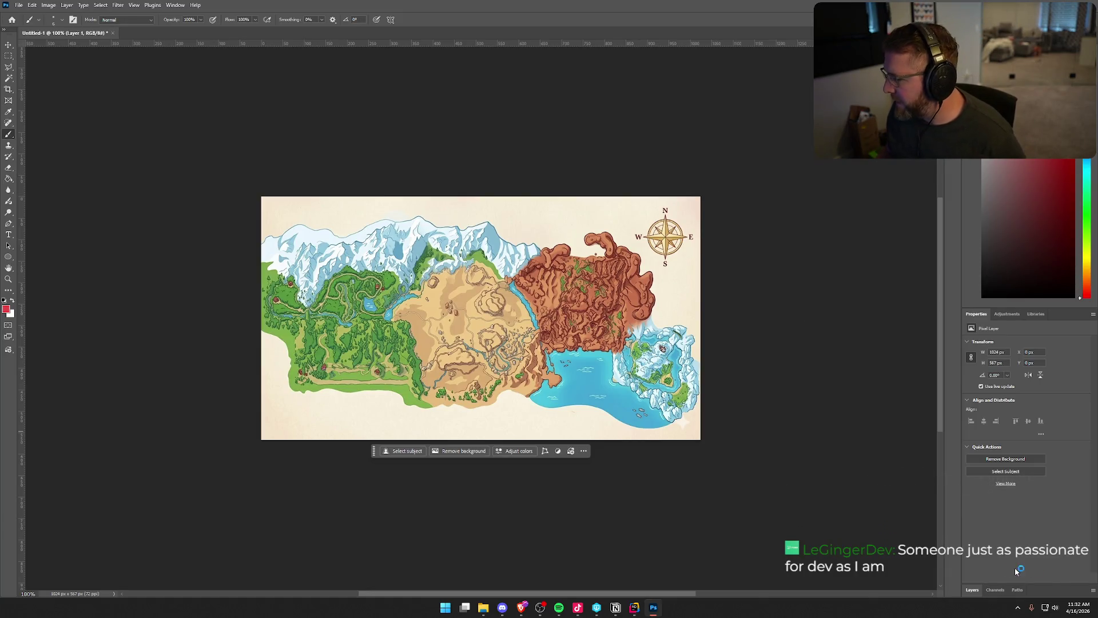
click(970, 590)
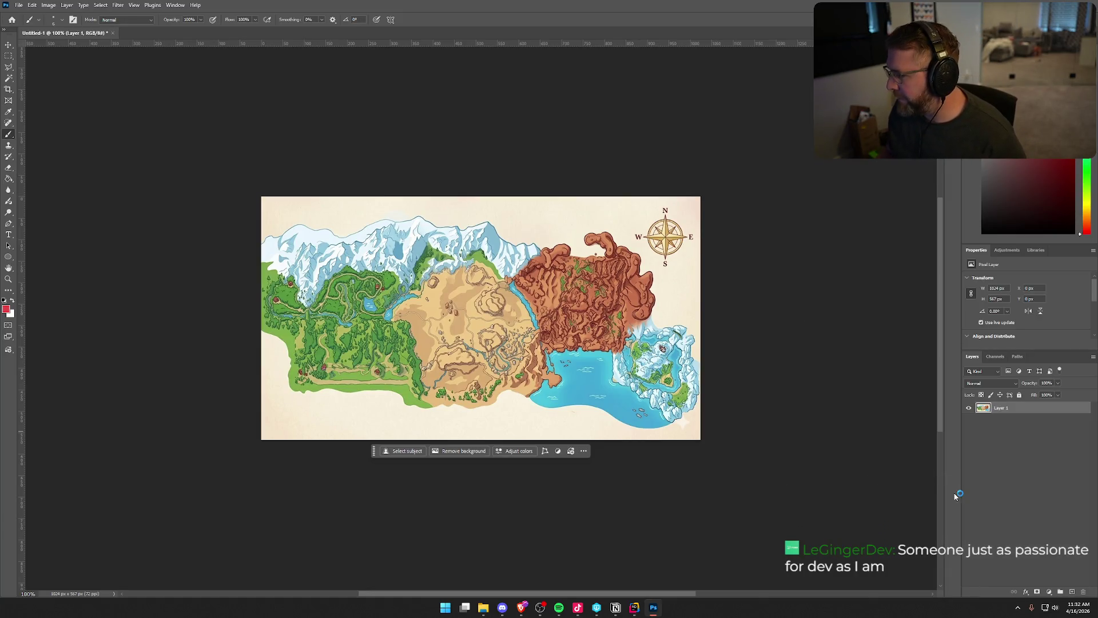
Step: Strip the map's cream background with Photoshop's Remove background action
click(468, 456)
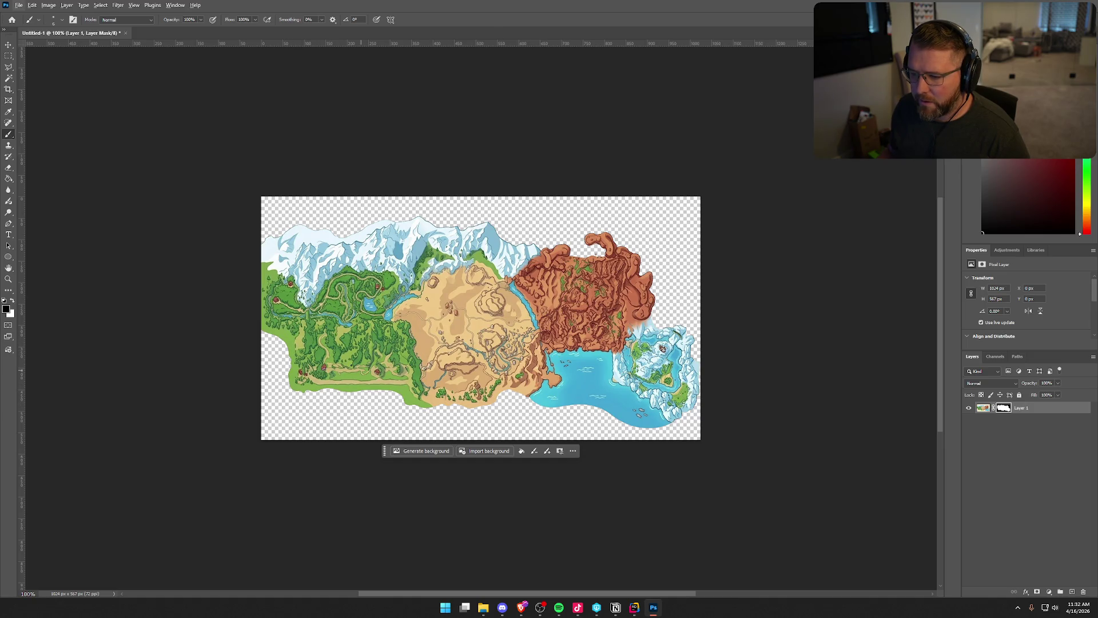
scroll(403, 375, up, 5)
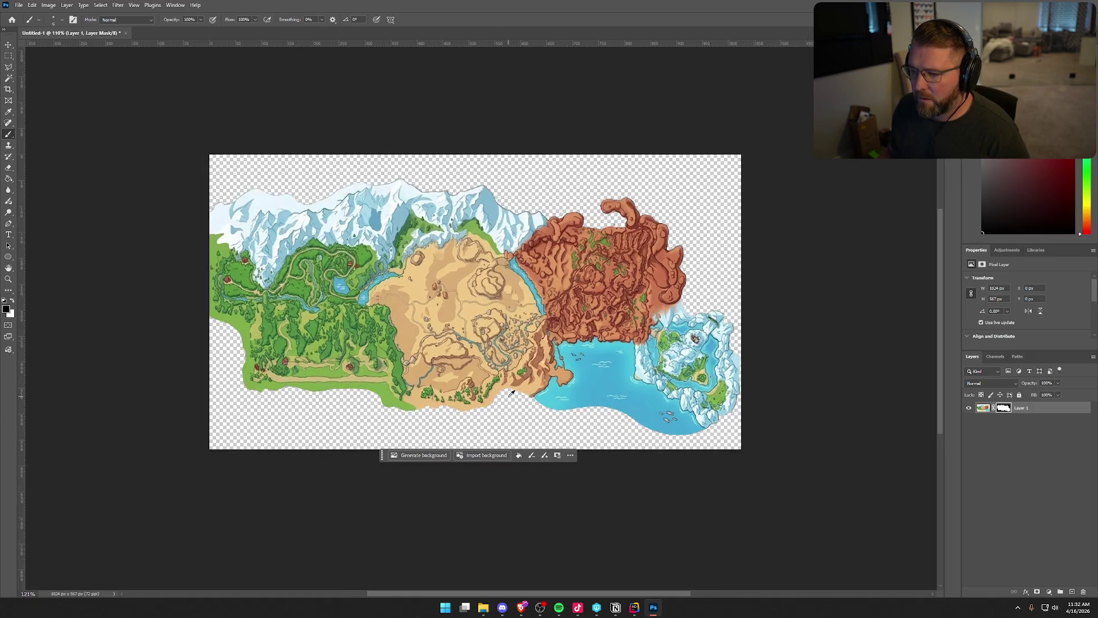
Step: Select the layer mask and paint black with a large soft brush over the lower-left, then undo
scroll(253, 352, down, 1)
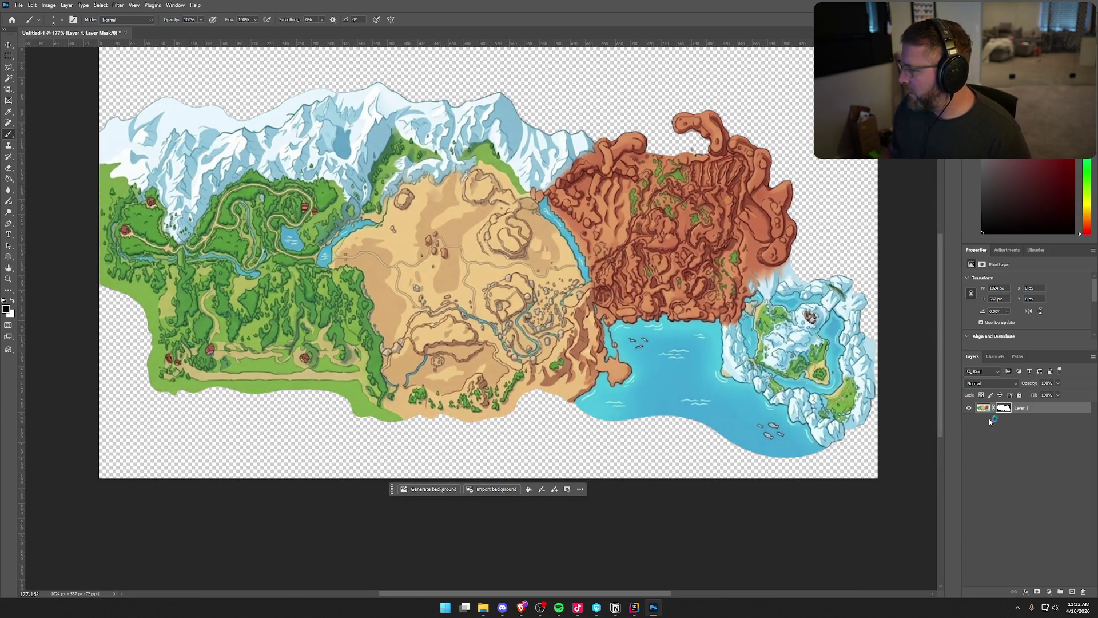
click(1005, 408)
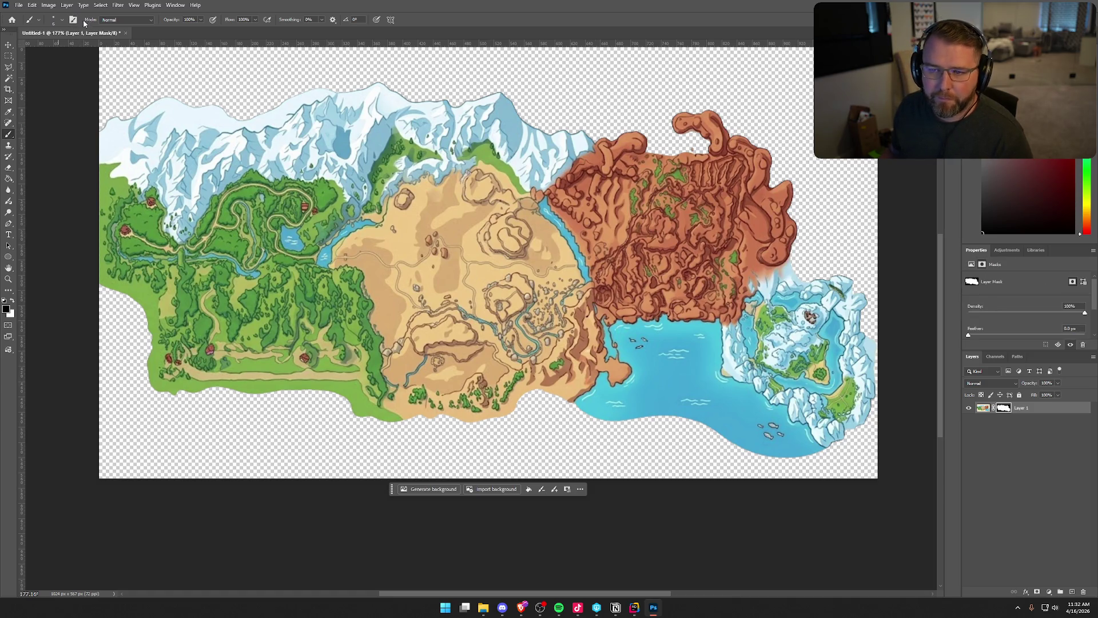
click(62, 20)
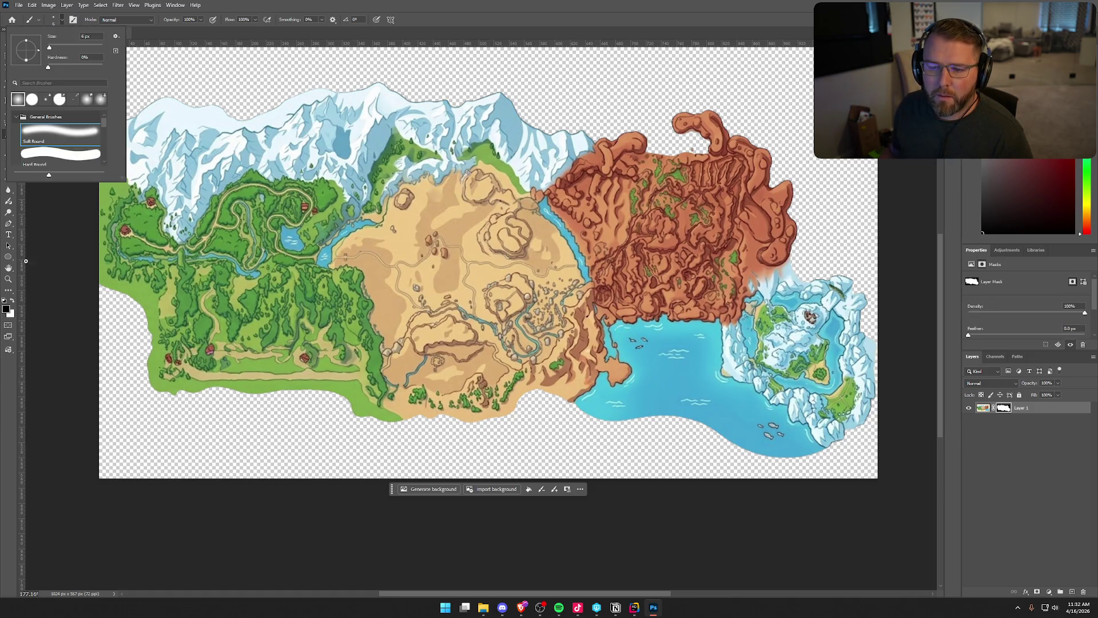
click(68, 323)
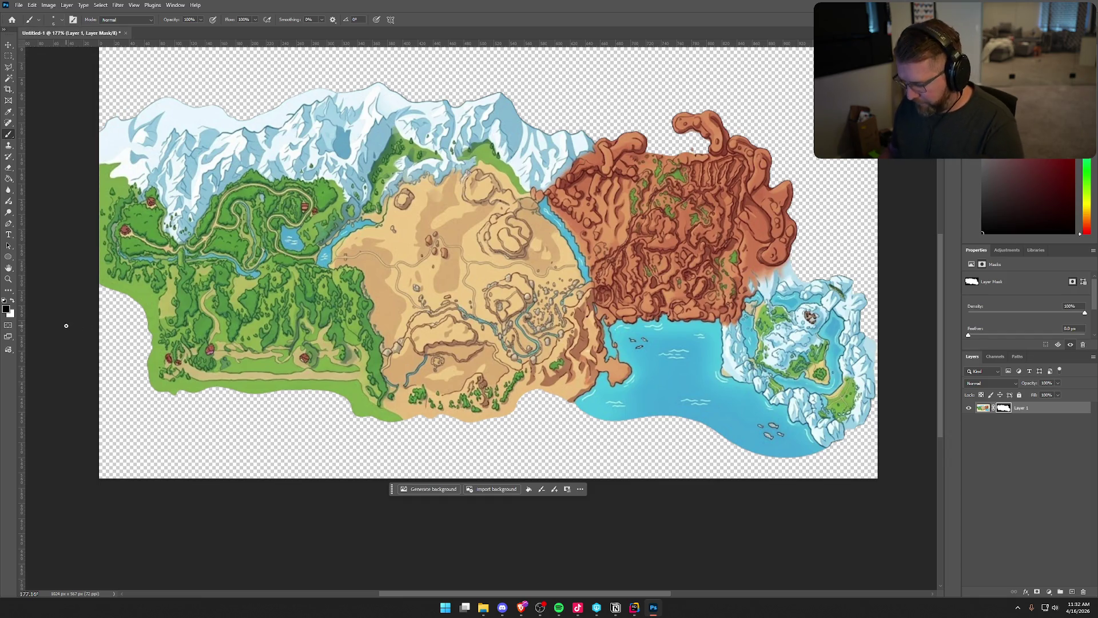
key(bracketright)
key(bracketright)
key(bracketright)
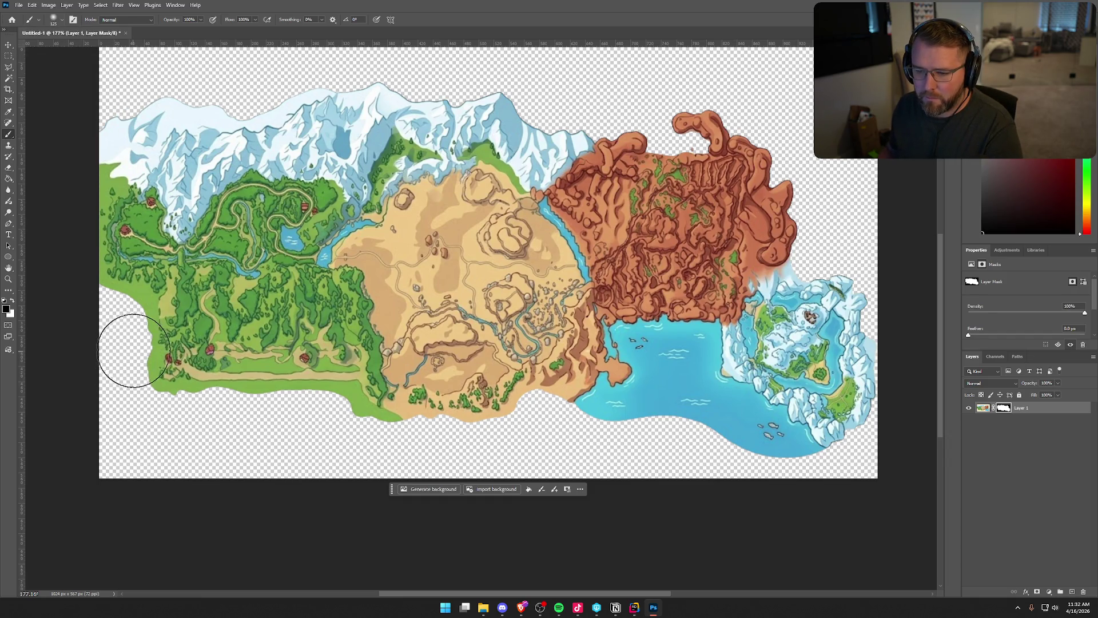
mouse_move(120, 318)
mouse_down()
mouse_move(167, 331)
mouse_move(216, 368)
mouse_move(154, 362)
mouse_move(255, 343)
mouse_move(299, 417)
mouse_move(326, 437)
mouse_move(311, 333)
mouse_move(282, 316)
mouse_move(140, 318)
mouse_move(54, 380)
mouse_move(312, 407)
mouse_move(359, 456)
mouse_up()
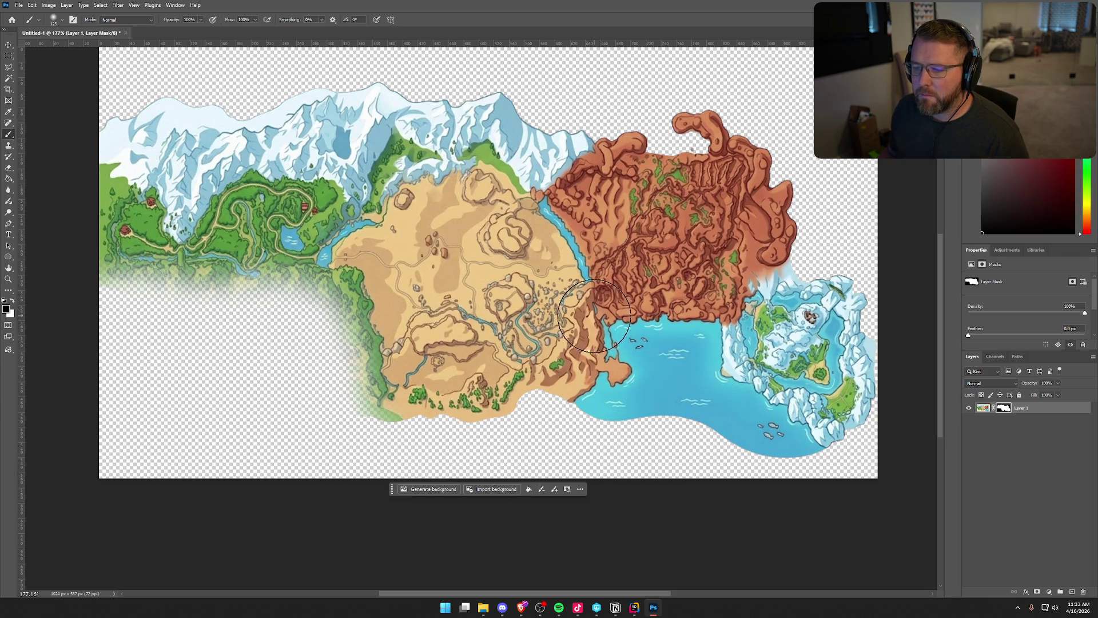
scroll(679, 322, down, 3)
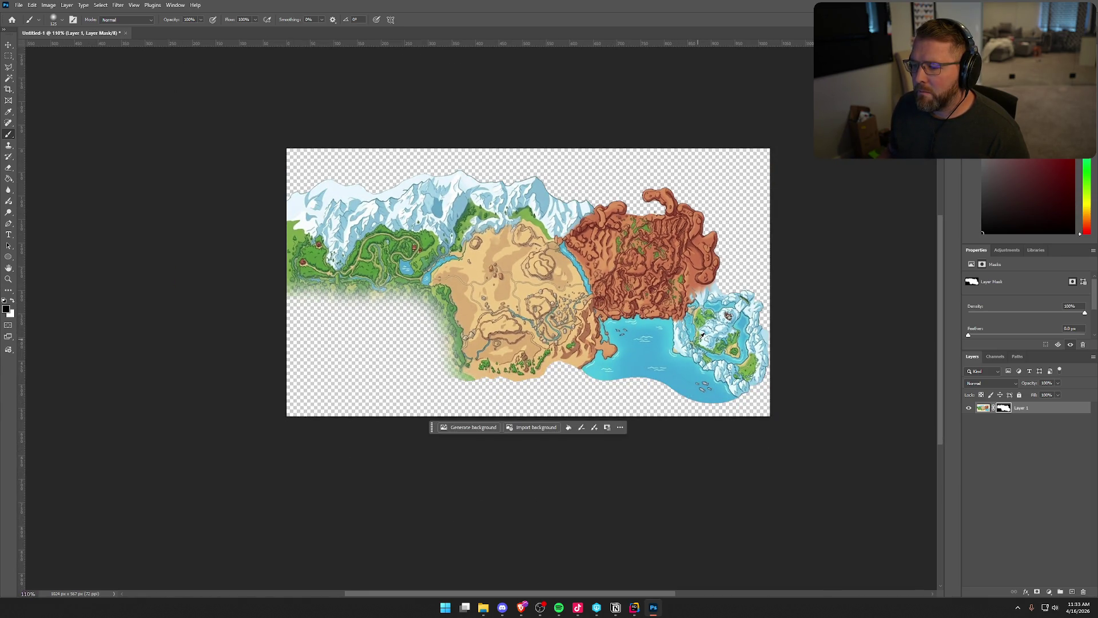
scroll(405, 329, up, 3)
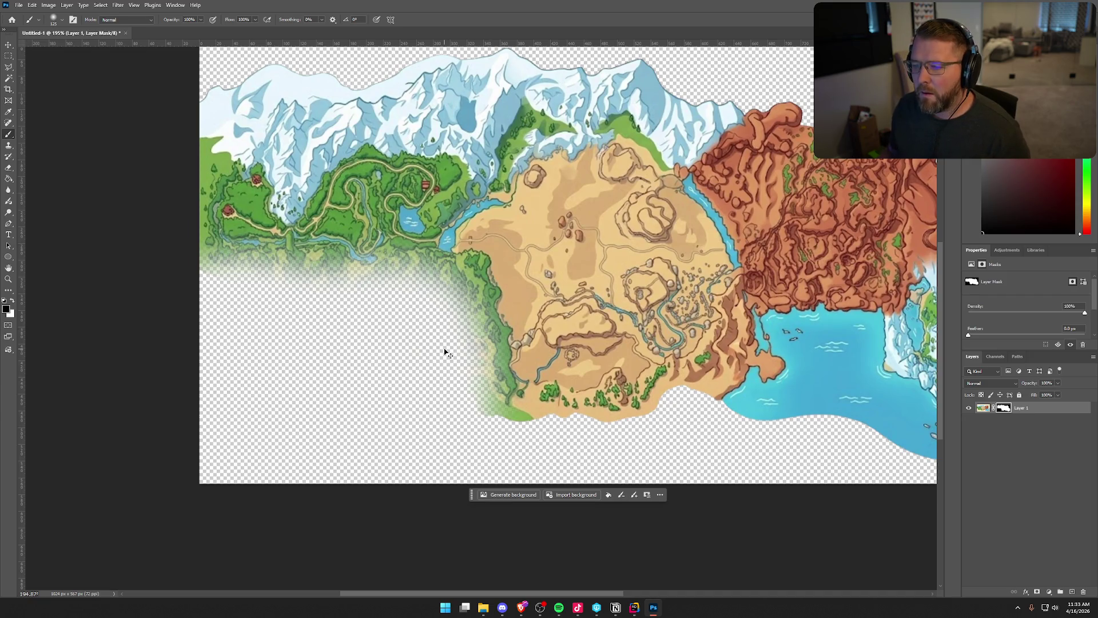
key(ctrl+z)
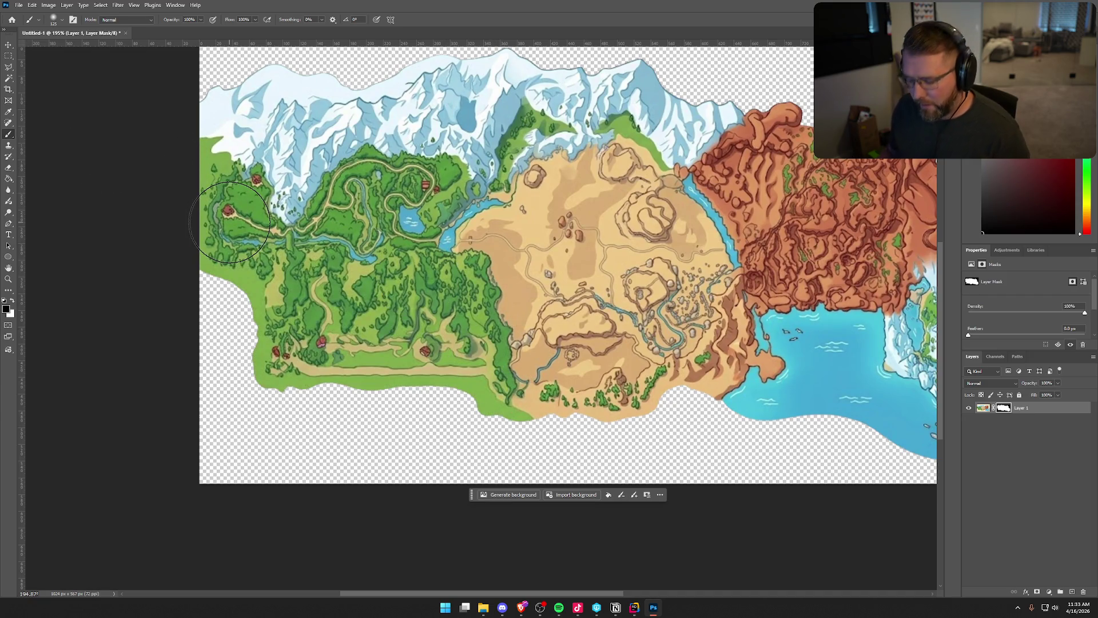
Step: With a smaller brush, mask out the lower-left forest, stray green patch and desert coast edge
key(bracketleft)
key(bracketleft)
key(bracketleft)
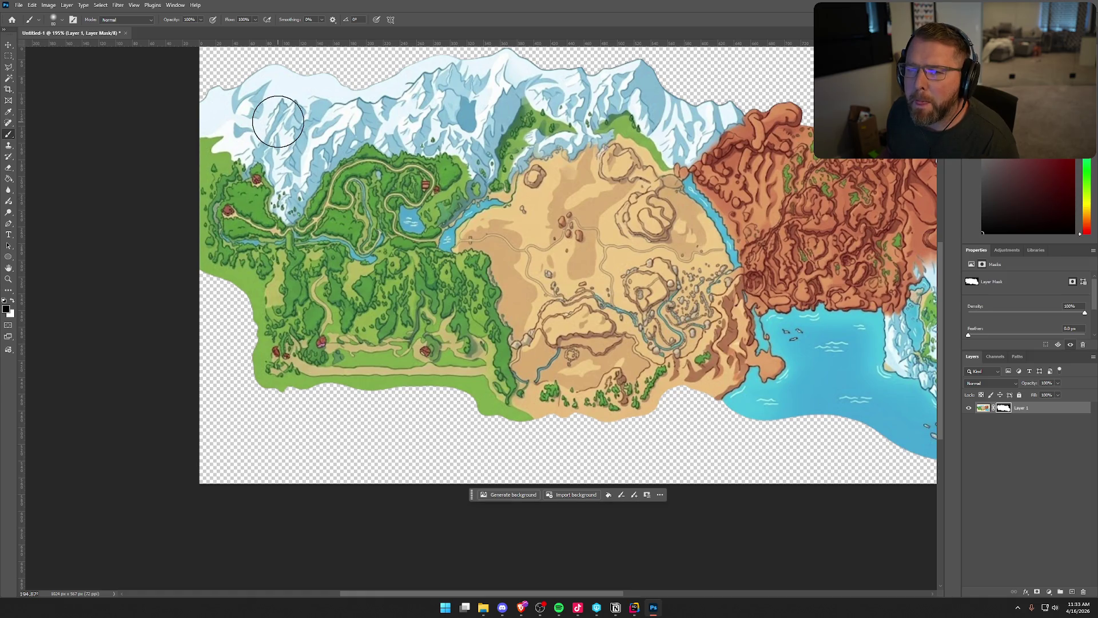
key(bracketleft)
key(bracketleft)
mouse_move(246, 339)
mouse_down()
mouse_move(277, 385)
mouse_move(353, 392)
mouse_move(366, 353)
mouse_move(291, 311)
mouse_move(223, 318)
mouse_move(186, 270)
mouse_move(243, 293)
mouse_move(320, 281)
mouse_move(377, 297)
mouse_move(436, 280)
mouse_move(475, 311)
mouse_move(517, 469)
mouse_up()
mouse_move(435, 434)
mouse_down()
mouse_move(466, 402)
mouse_move(412, 304)
mouse_move(323, 326)
mouse_up()
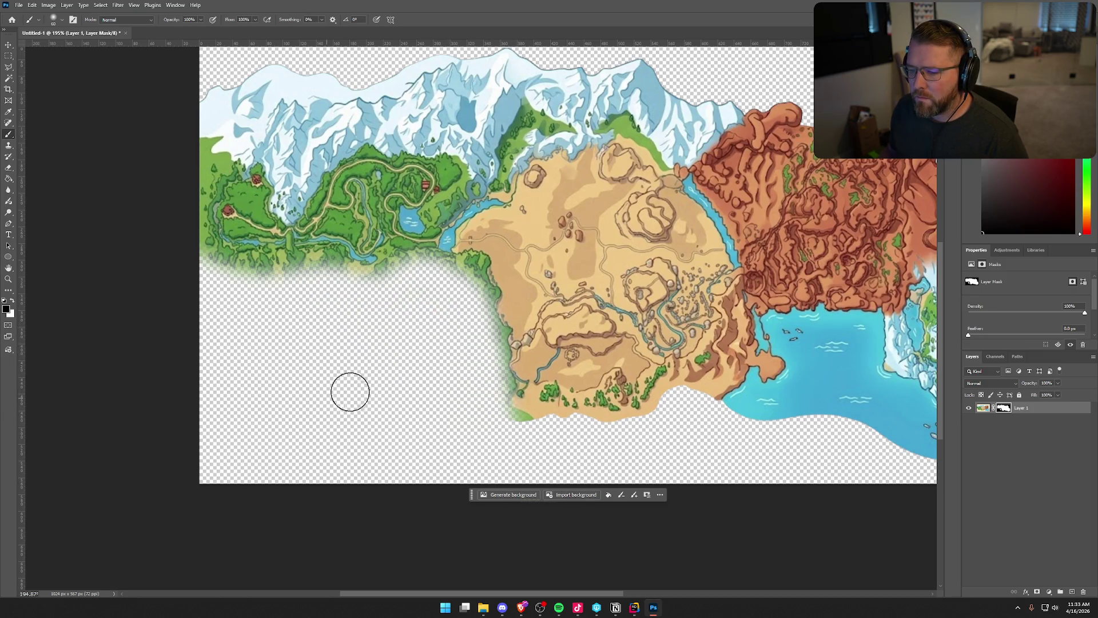
drag(501, 423, 581, 444)
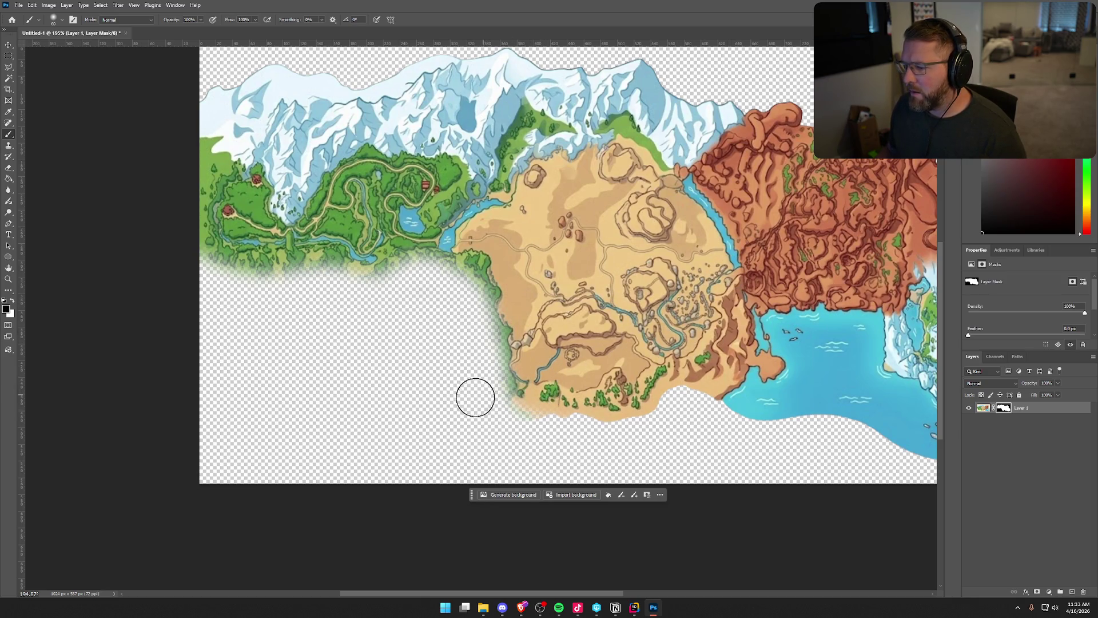
mouse_move(476, 346)
mouse_down()
mouse_move(544, 385)
mouse_move(664, 424)
mouse_move(461, 406)
mouse_move(613, 423)
mouse_up()
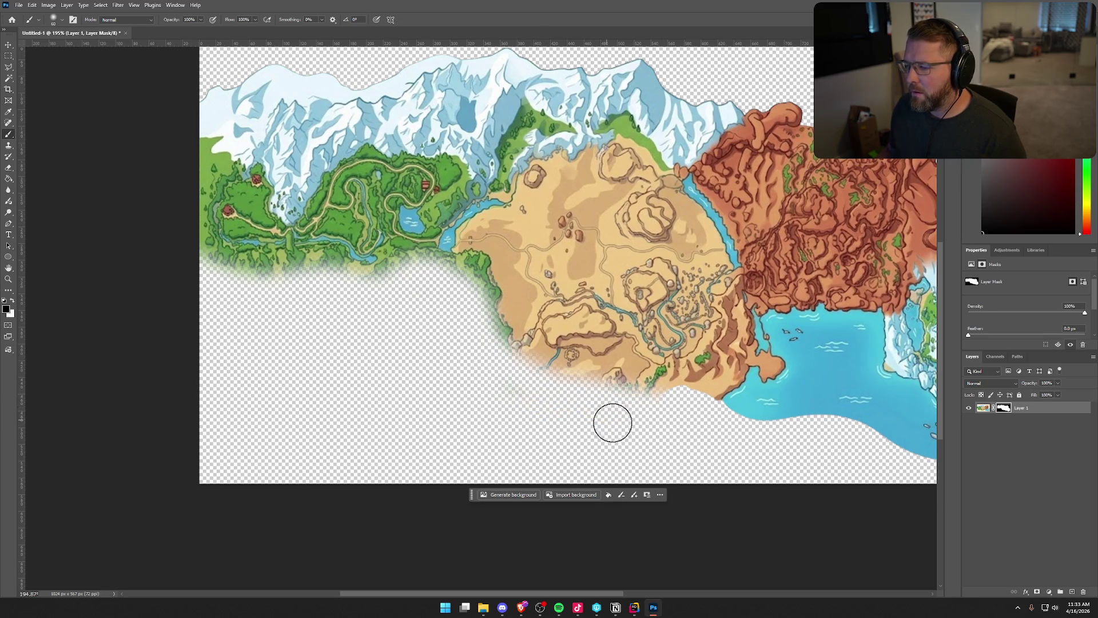
scroll(613, 423, down, 2)
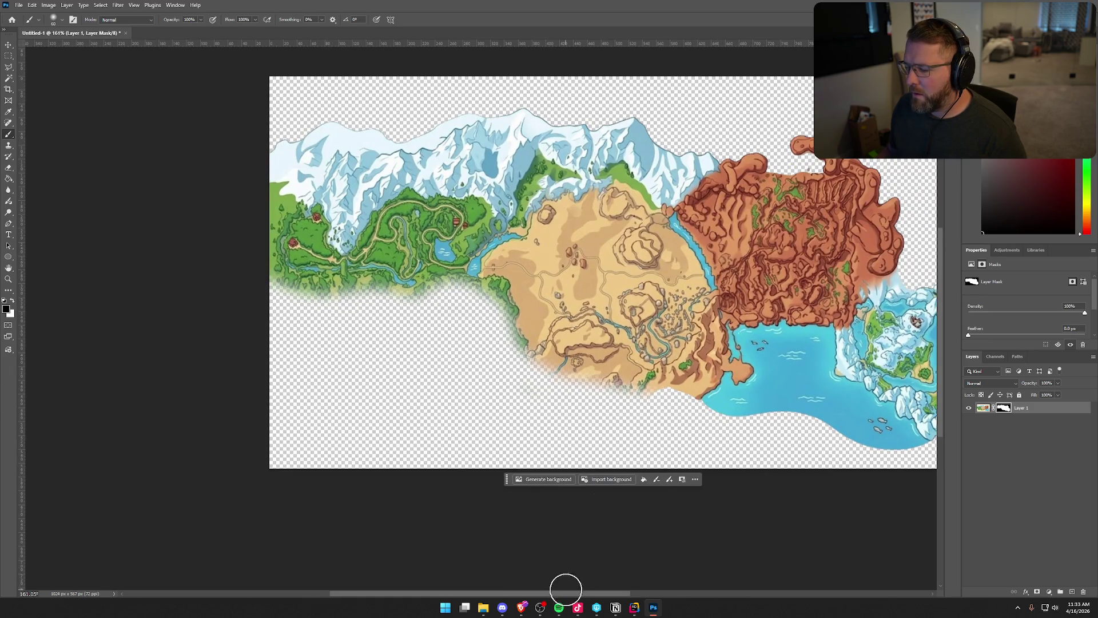
Step: Brush Layer 1's mask to hide the cliff tip and lower water, and fade the red region's edges
scroll(506, 419, right, 5)
mouse_move(414, 418)
mouse_down()
mouse_move(486, 366)
mouse_move(444, 397)
mouse_move(479, 385)
mouse_move(483, 336)
mouse_move(564, 333)
mouse_move(572, 385)
mouse_move(554, 418)
mouse_move(549, 375)
mouse_move(510, 385)
mouse_move(502, 374)
mouse_up()
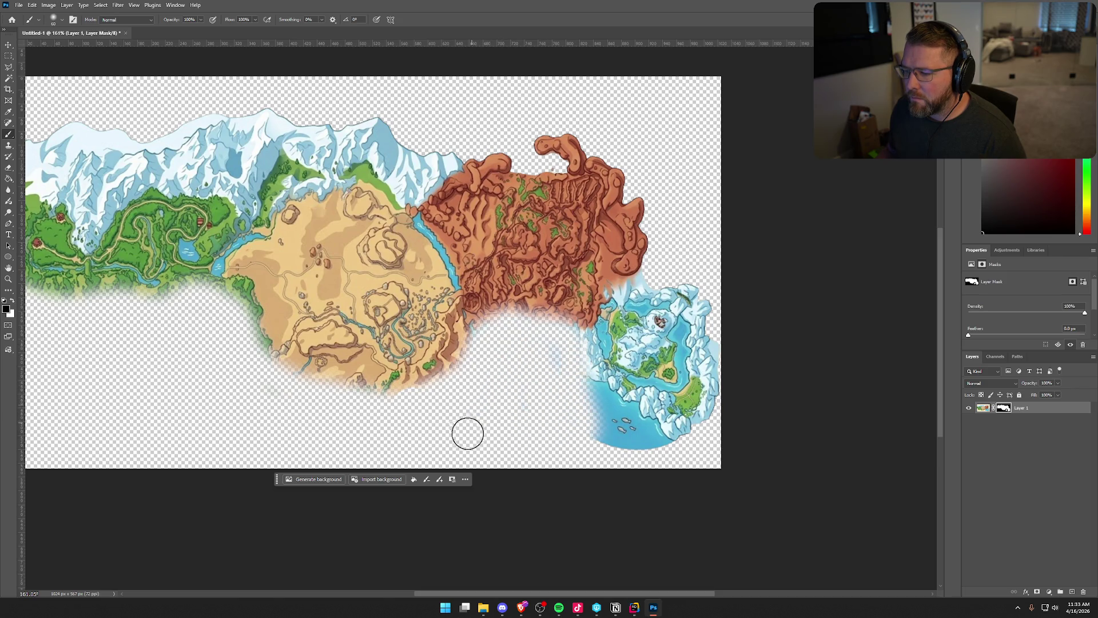
mouse_move(577, 382)
mouse_down()
mouse_move(689, 452)
mouse_move(511, 410)
mouse_up()
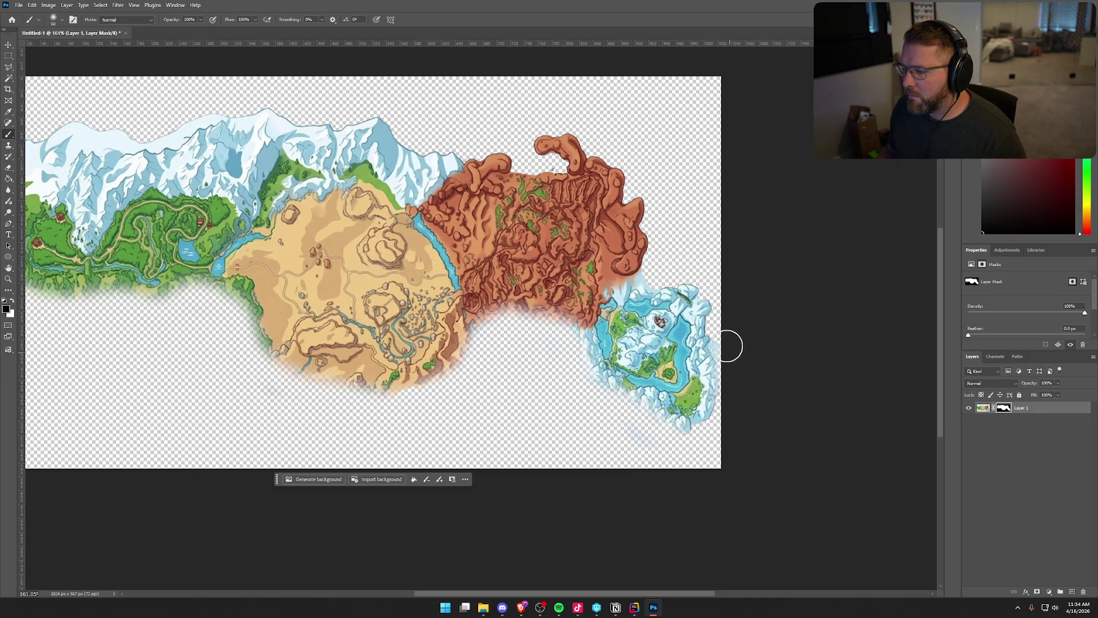
mouse_move(669, 271)
mouse_down()
mouse_move(635, 269)
mouse_move(635, 206)
mouse_move(617, 164)
mouse_move(544, 139)
mouse_move(573, 157)
mouse_move(637, 169)
mouse_up()
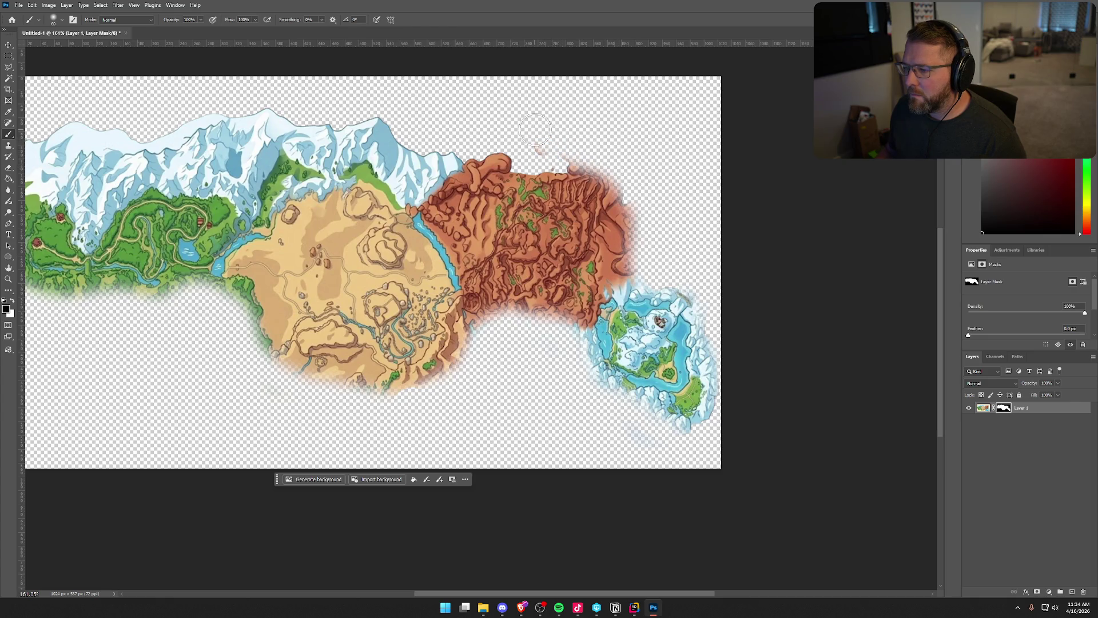
mouse_move(561, 152)
mouse_down()
mouse_move(629, 186)
mouse_move(687, 252)
mouse_up()
scroll(641, 232, up, 1)
mouse_move(561, 187)
mouse_down()
mouse_move(441, 162)
mouse_move(515, 183)
mouse_up()
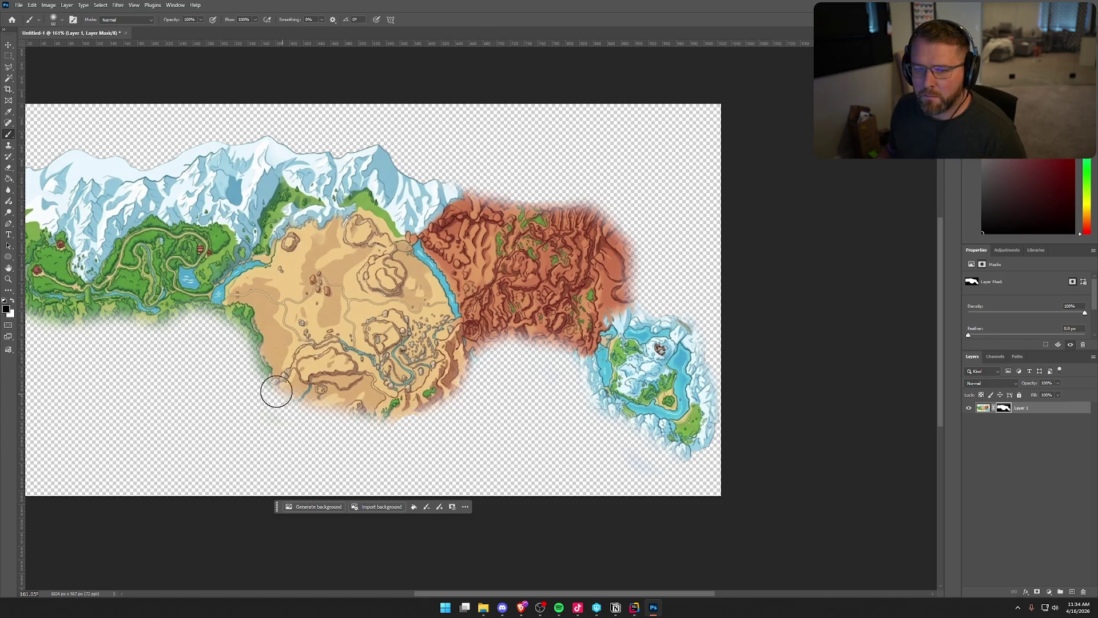
Step: Reveal more of the map's lower edge, then open Layer 1's Layer Style dialog off to the side
scroll(206, 406, down, 5)
scroll(115, 382, up, 2)
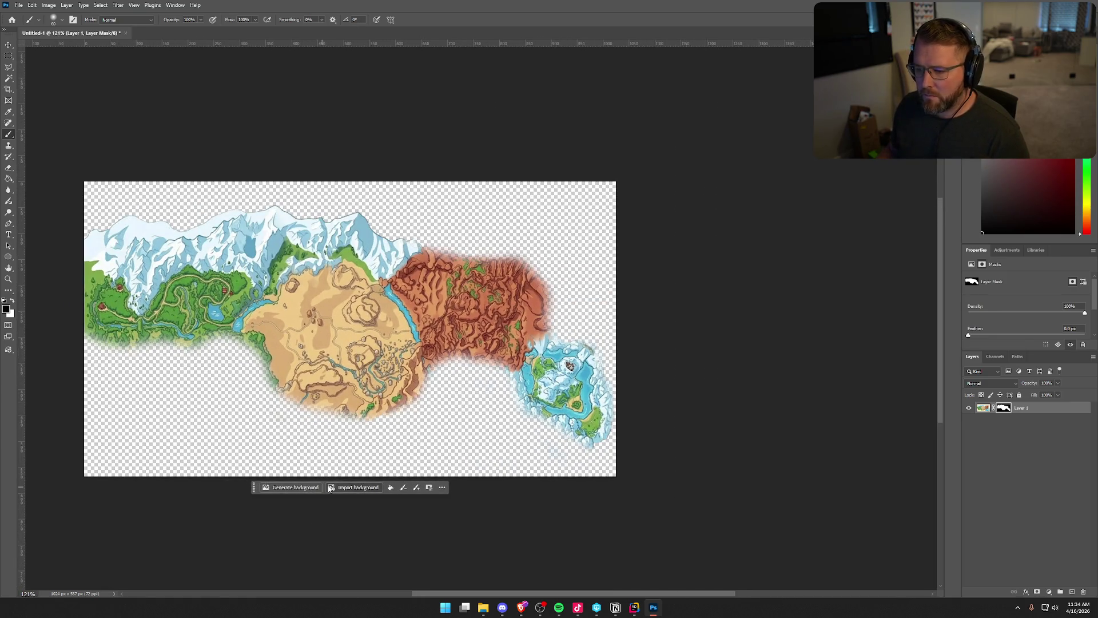
drag(508, 595, 452, 595)
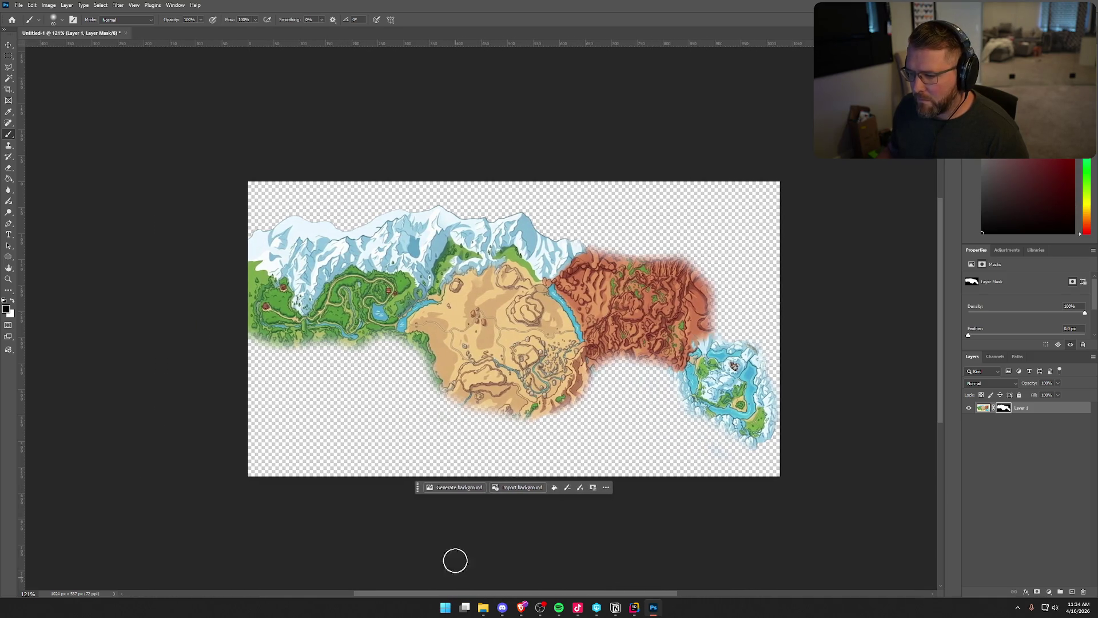
scroll(411, 374, up, 2)
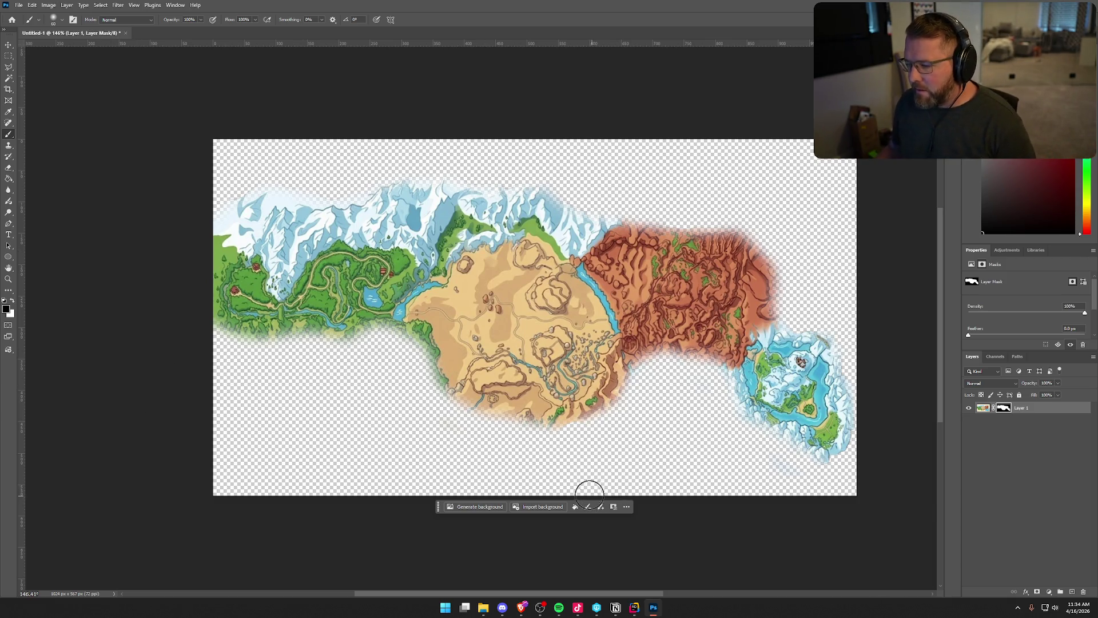
drag(503, 429, 634, 426)
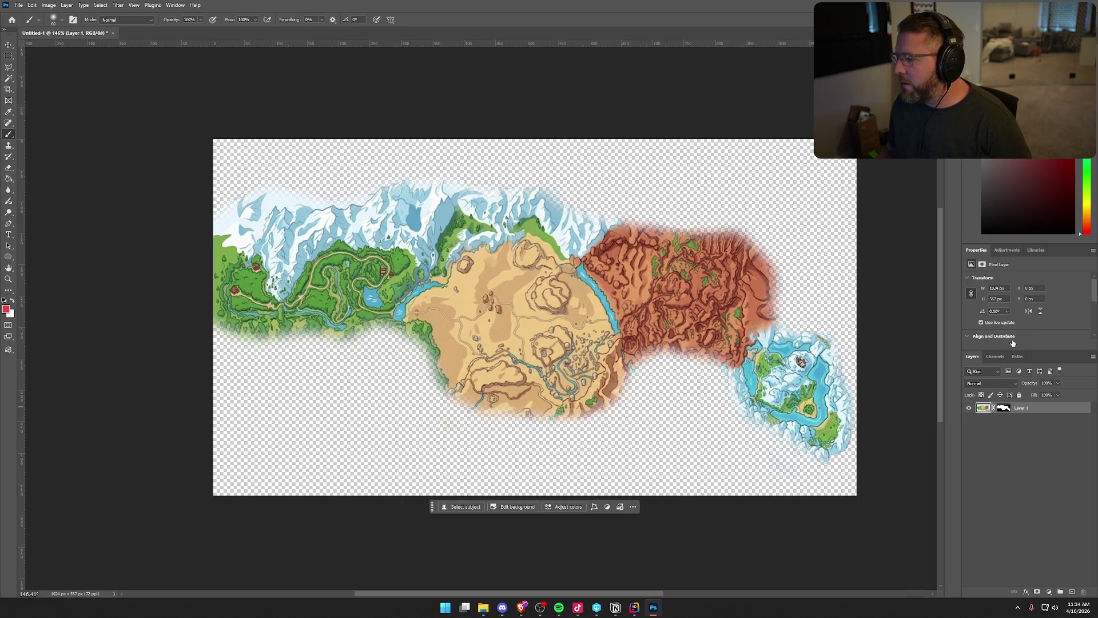
double_click(1063, 408)
mouse_move(847, 382)
mouse_down()
mouse_move(911, 92)
mouse_move(944, 34)
mouse_up()
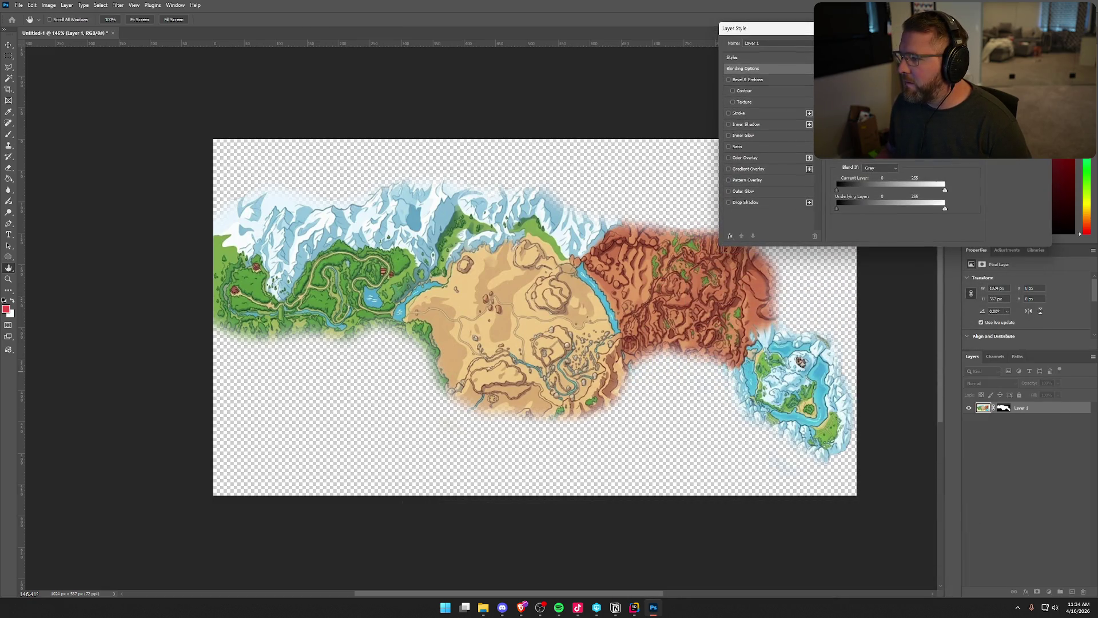
Step: Try a Drop Shadow on Layer 1, then cancel Layer Style to discard it
click(729, 203)
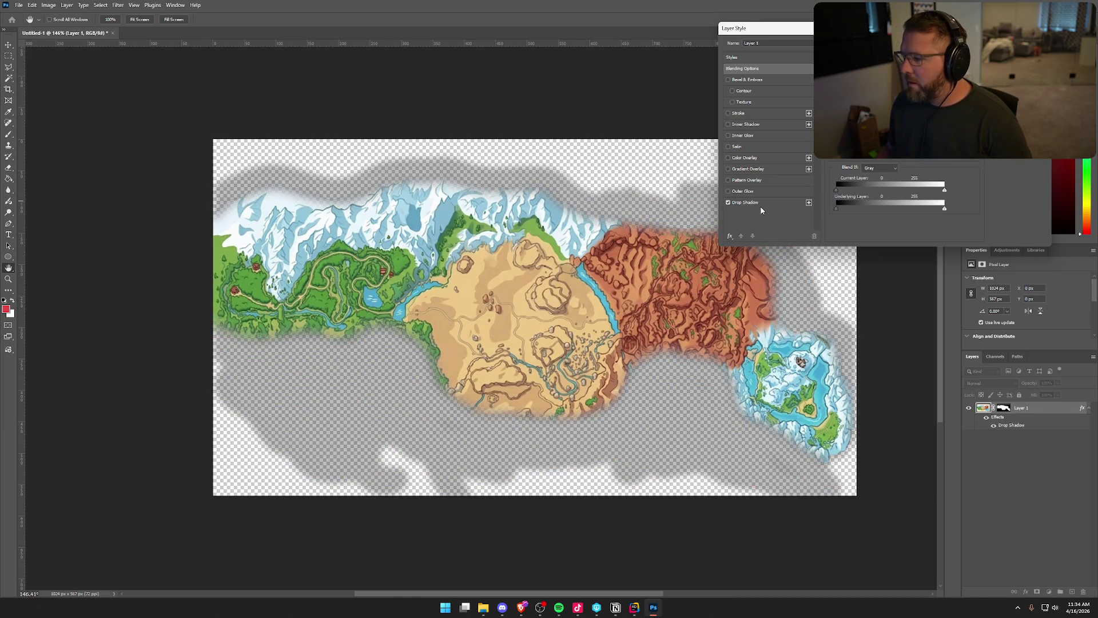
click(760, 206)
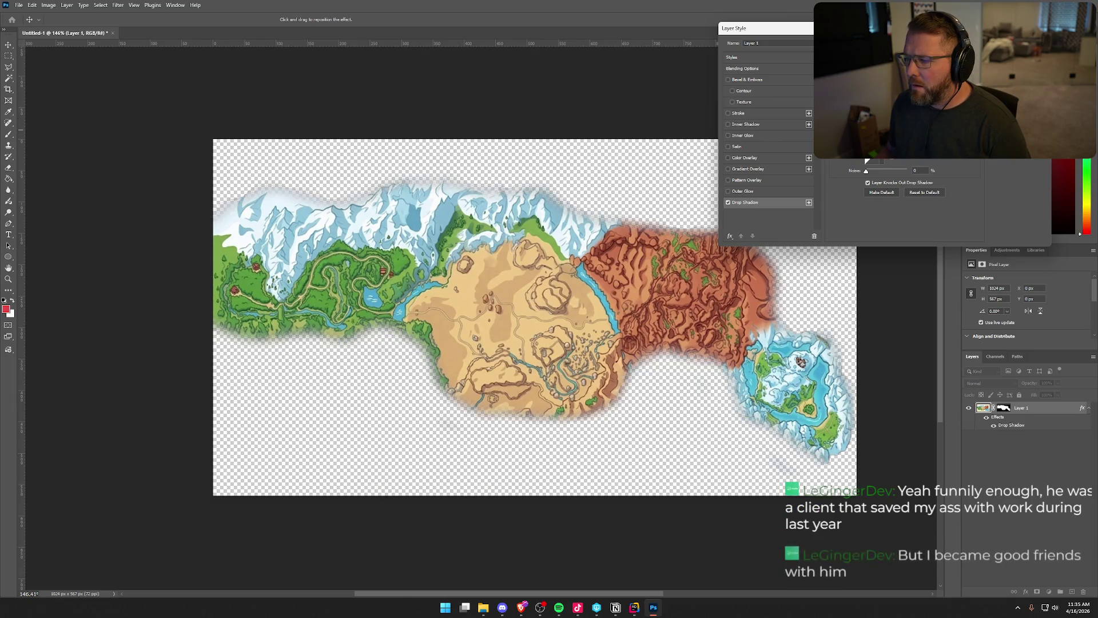
key(Escape)
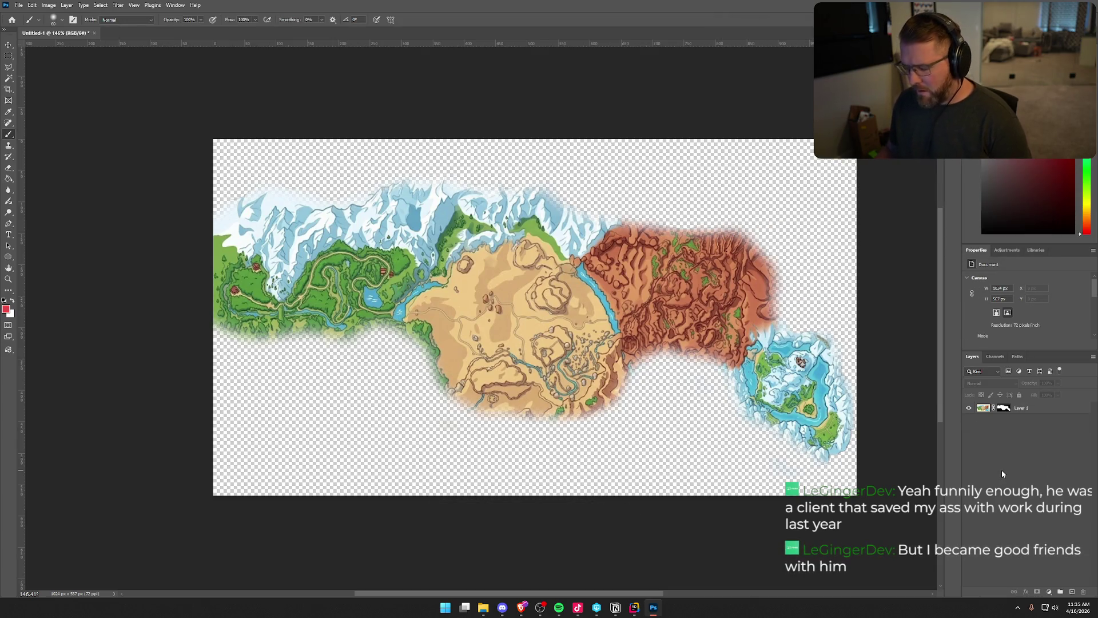
Step: Hide the map's left and upper-left edges on Layer 1's mask, then add empty Layer 2
click(1027, 408)
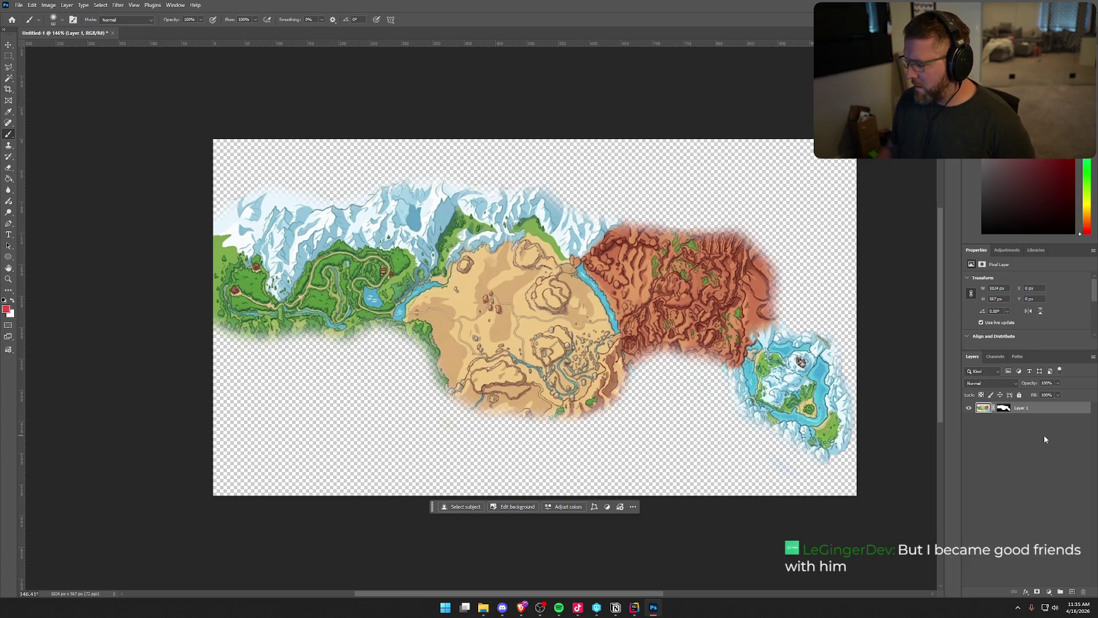
click(1027, 432)
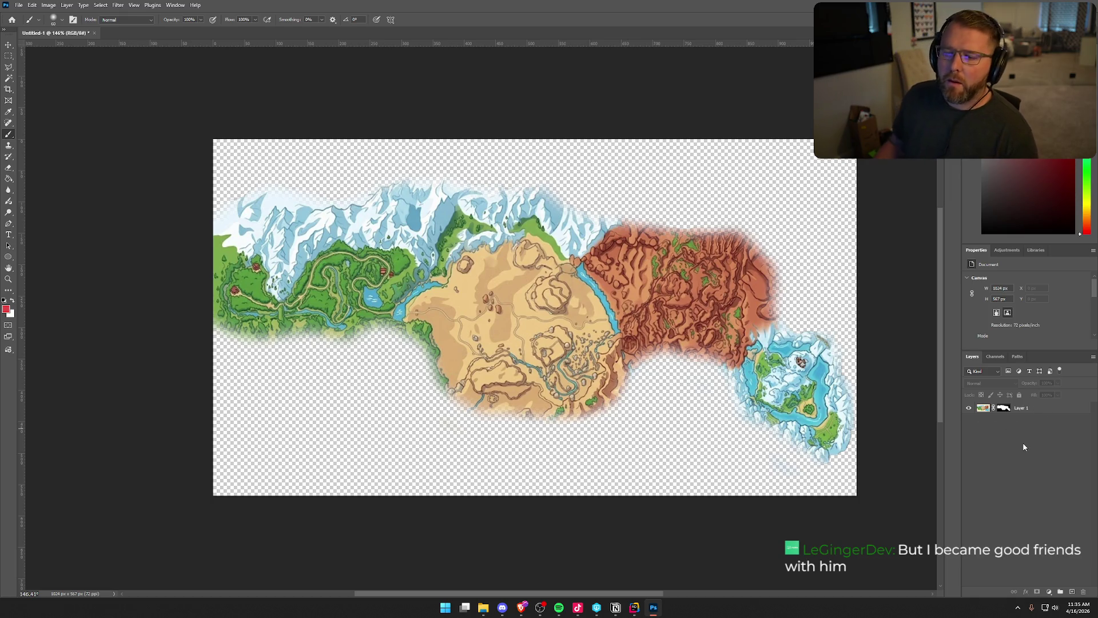
click(1005, 408)
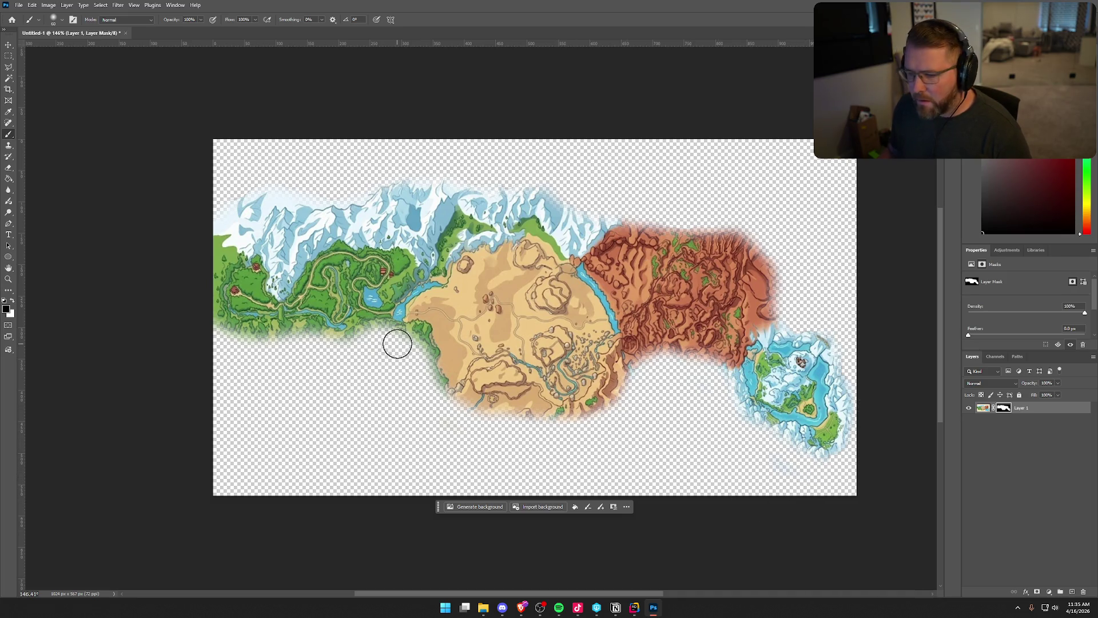
mouse_move(222, 210)
mouse_down()
mouse_move(203, 233)
mouse_move(197, 319)
mouse_move(240, 369)
mouse_up()
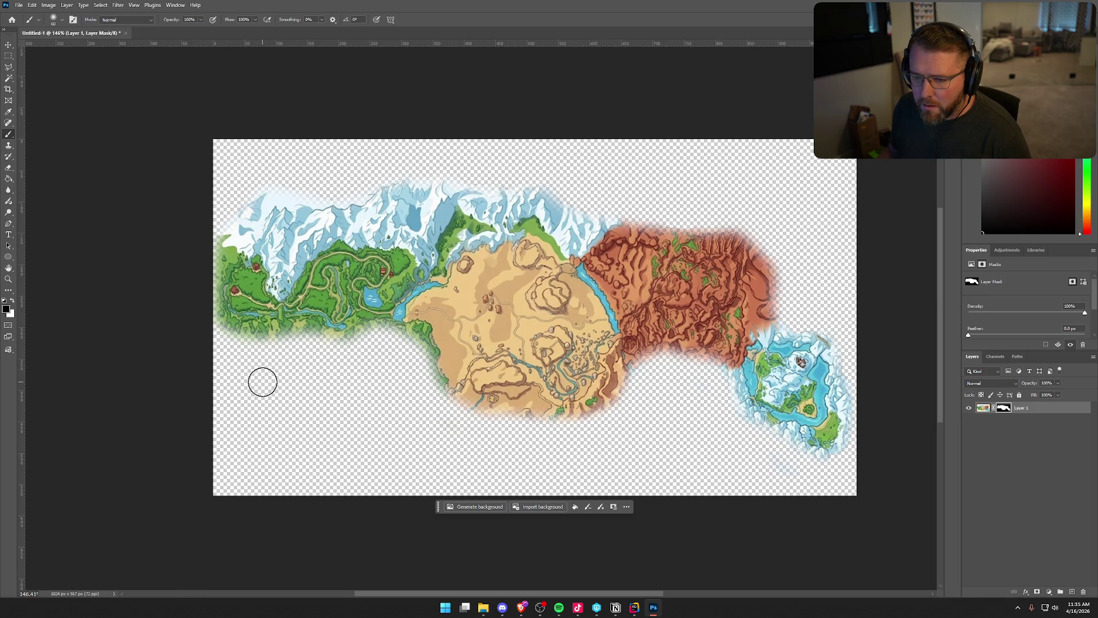
mouse_move(229, 221)
mouse_down()
mouse_move(211, 233)
mouse_move(193, 302)
mouse_up()
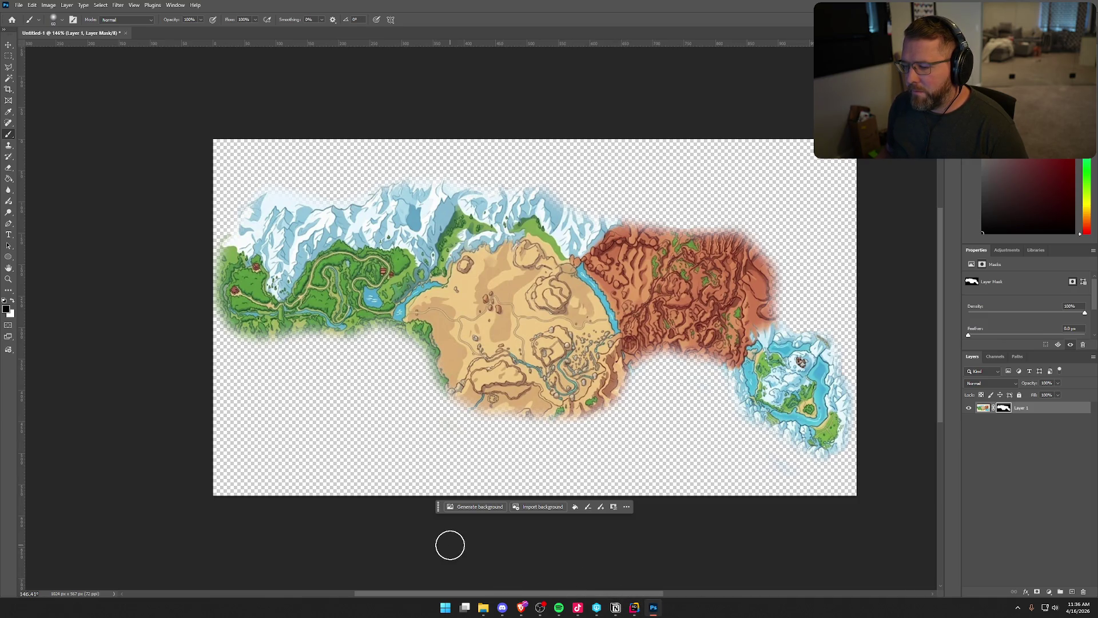
click(1072, 592)
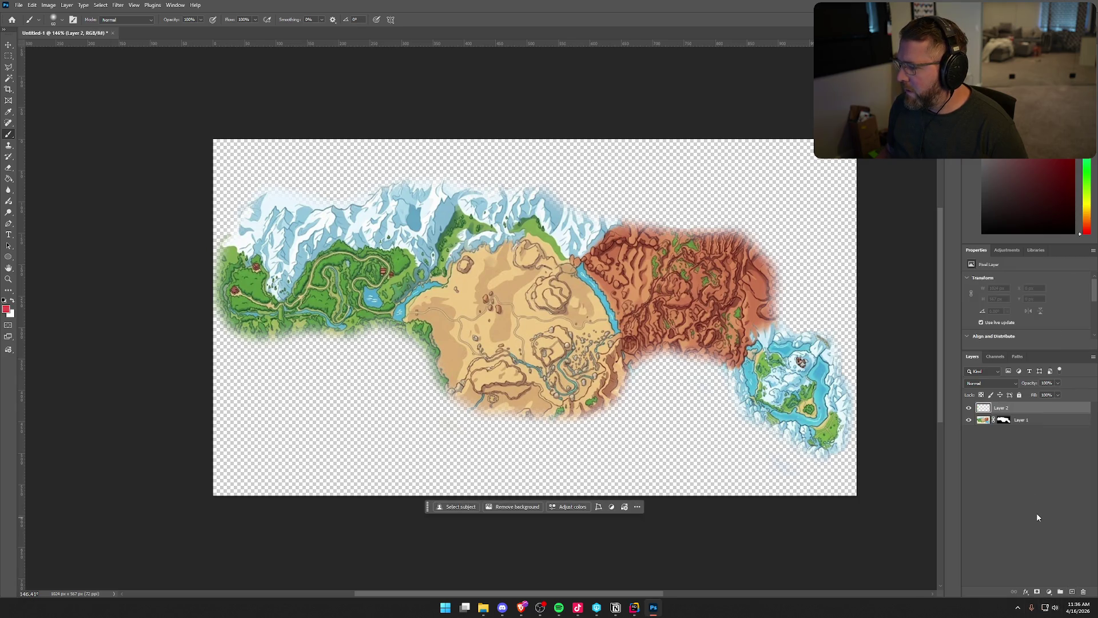
Step: Glance at the clipboard history, deselect Layer 2, and switch to JetBrains Rider
key(super+v)
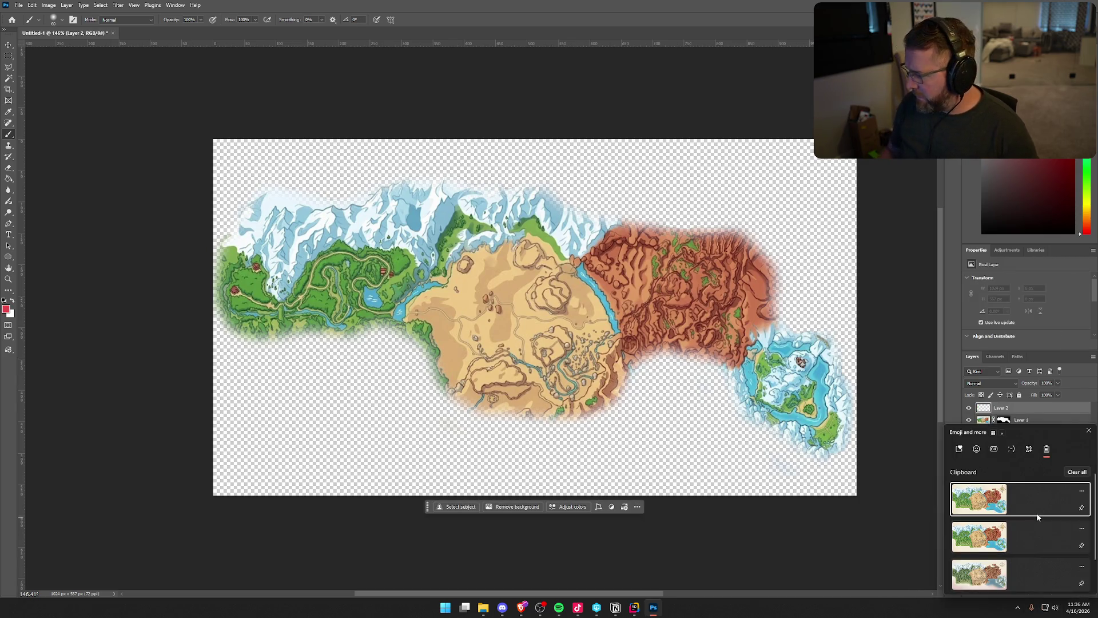
scroll(1037, 517, down, 1)
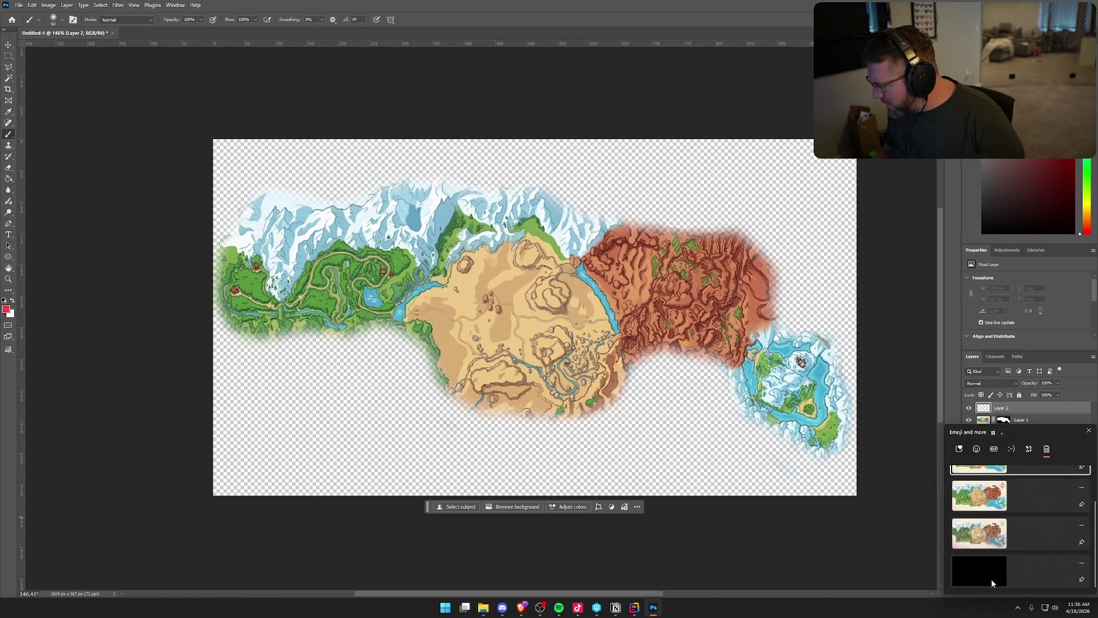
scroll(992, 577, up, 2)
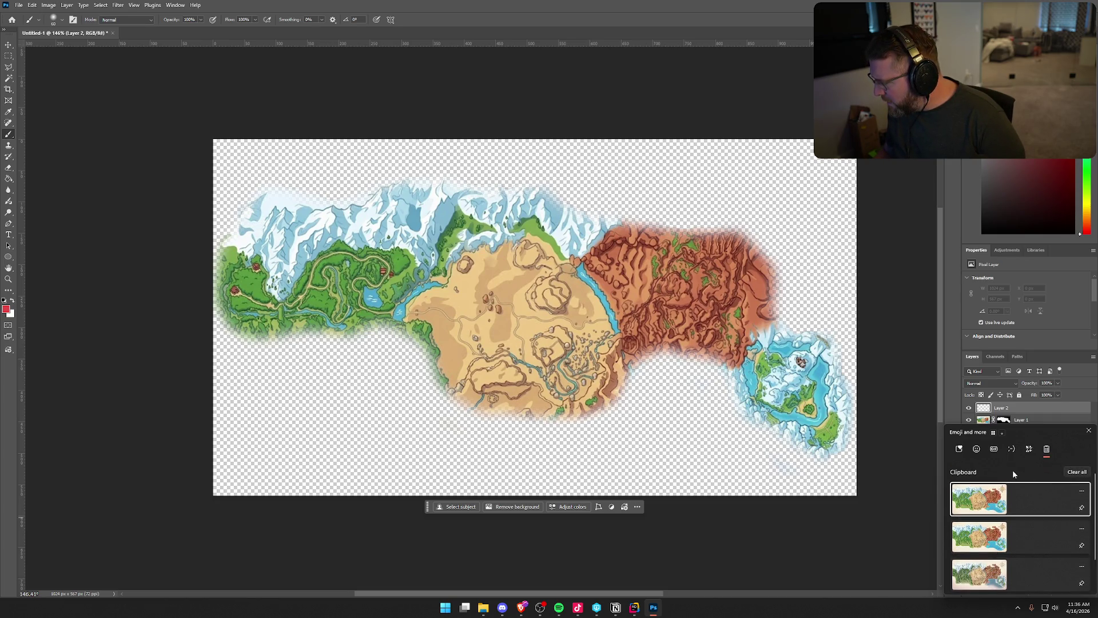
click(914, 551)
click(998, 474)
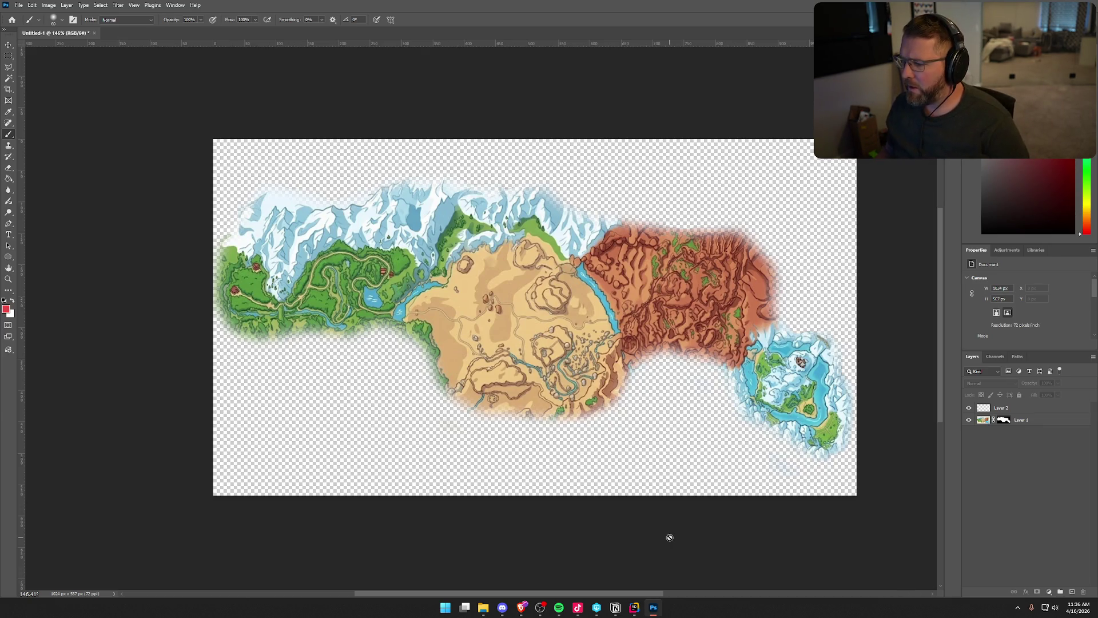
click(634, 607)
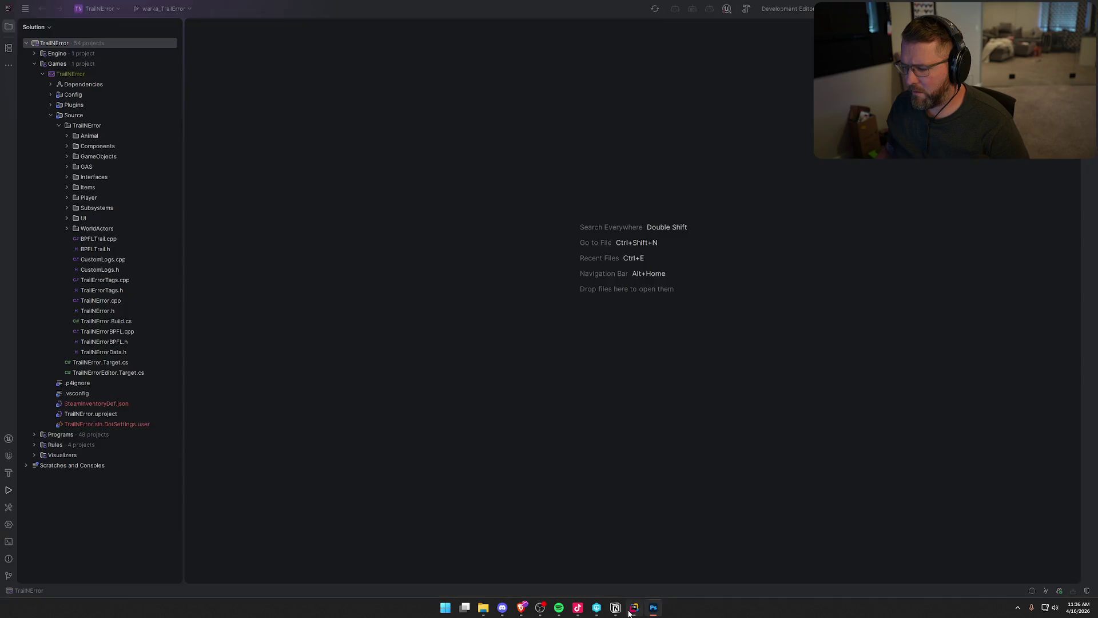
Step: Build TrailNError with Shift+F10 so Unreal Editor opens on MainMenu
key(shift+F10)
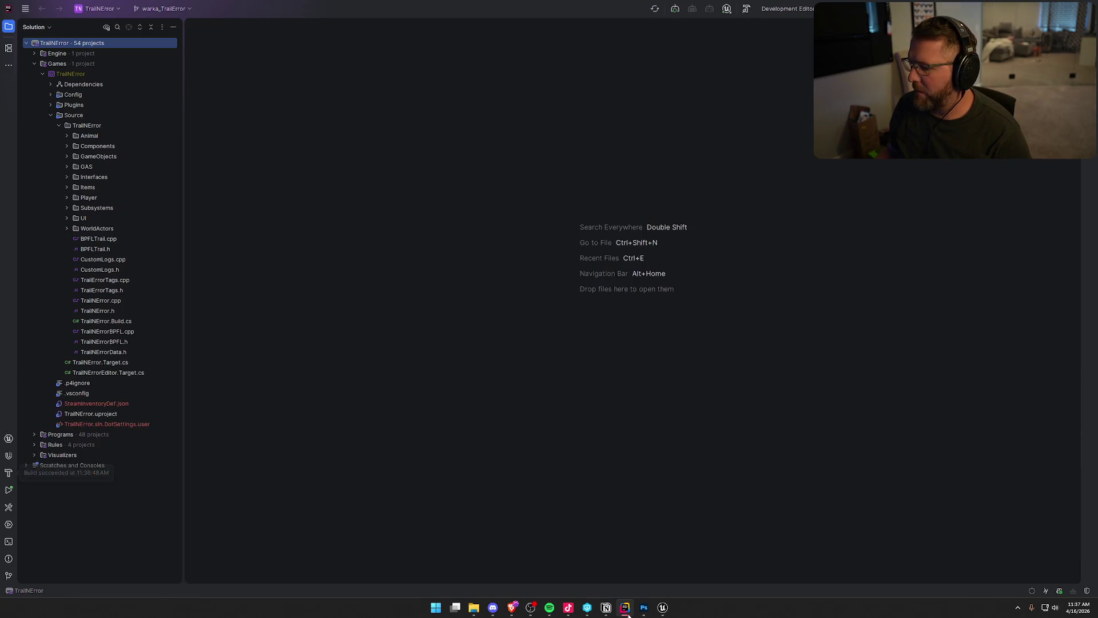
scroll(541, 353, up, 5)
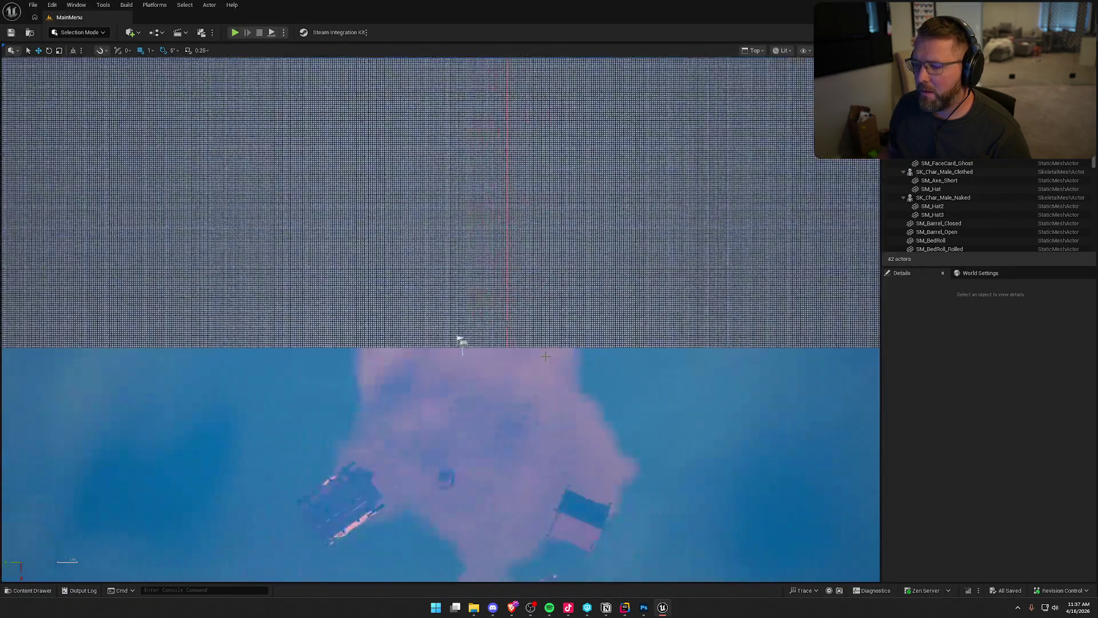
Step: Open TrailMap from the Content Drawer's Maps folder and frame it in the Top viewport
key(ctrl+space)
double_click(387, 438)
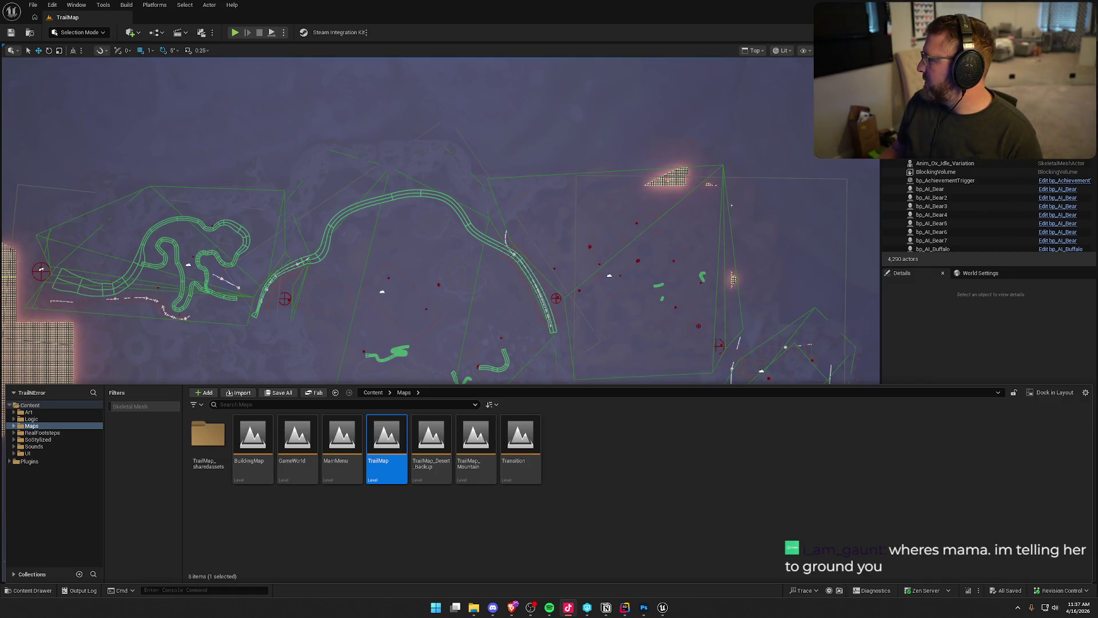
click(939, 378)
scroll(513, 348, up, 10)
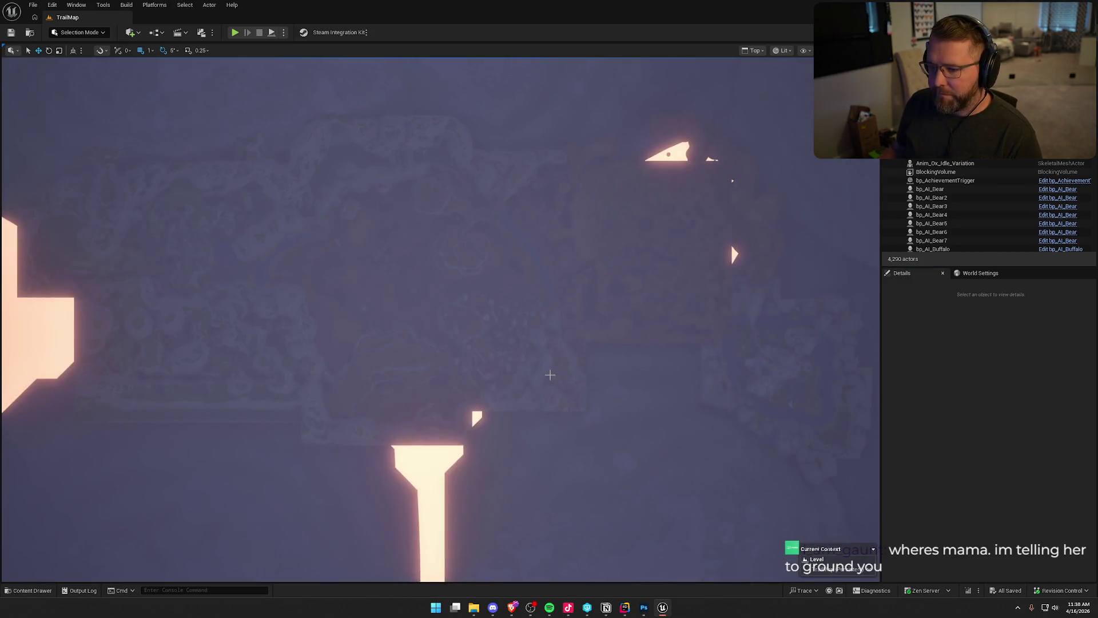
scroll(400, 286, down, 5)
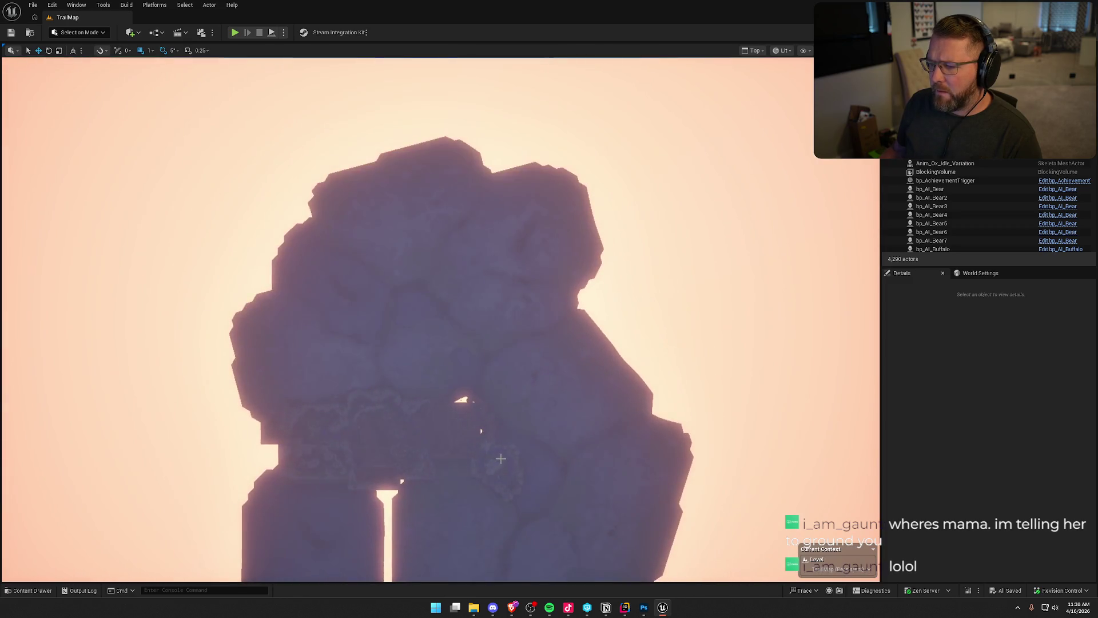
scroll(466, 334, up, 5)
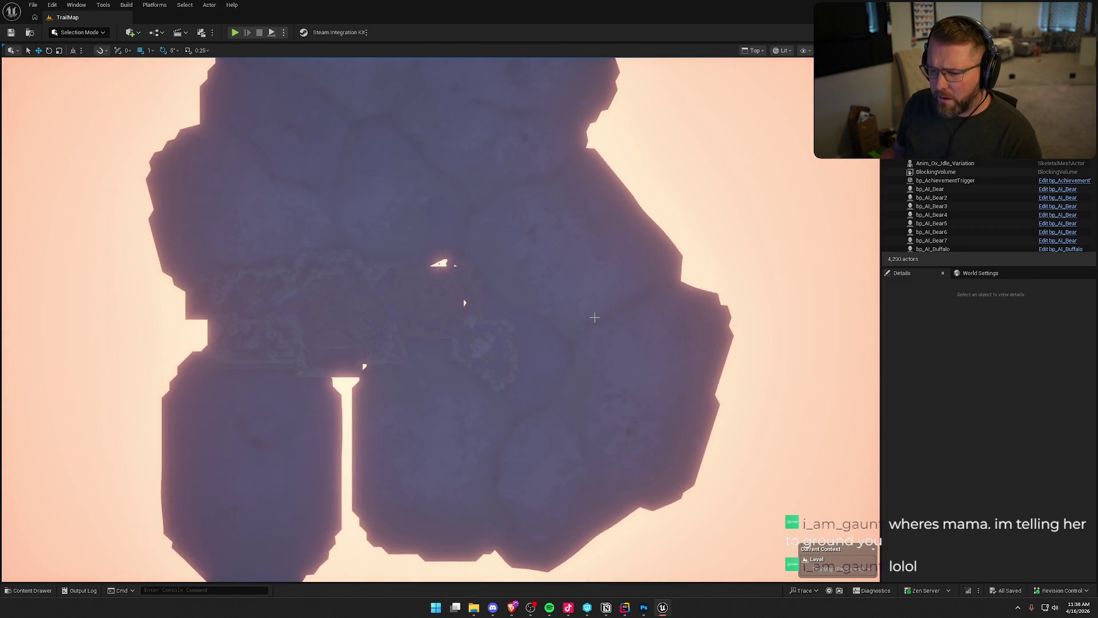
scroll(340, 356, up, 5)
scroll(368, 364, down, 1)
mouse_move(401, 369)
mouse_down()
mouse_move(469, 410)
mouse_move(490, 399)
mouse_up()
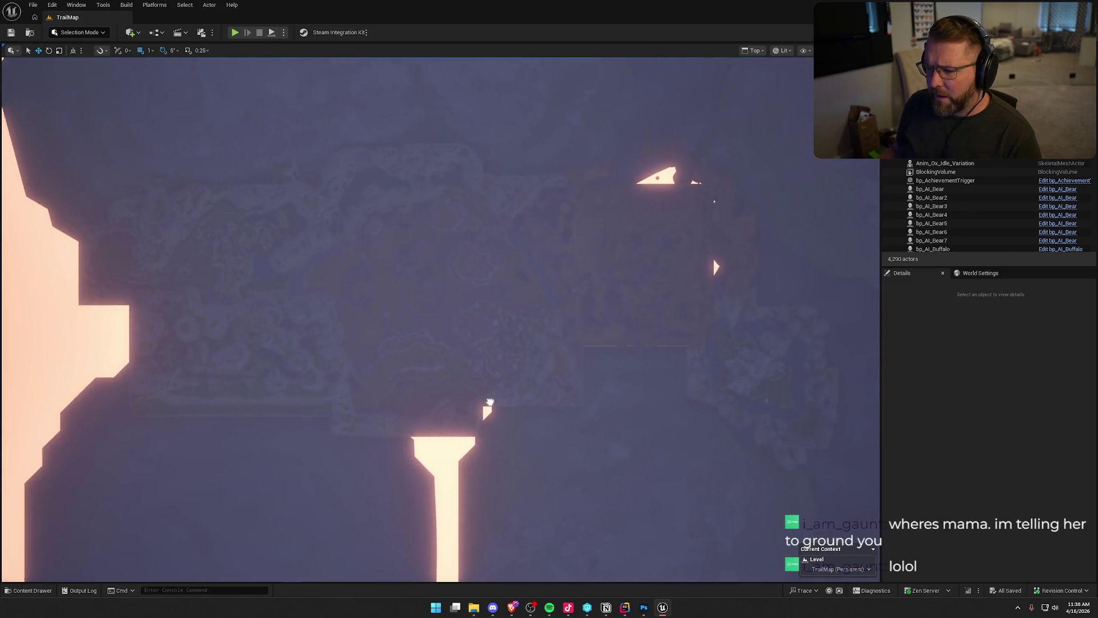
Step: Set the BP_StylizedSky actor's Start Time to 45
click(50, 336)
click(996, 477)
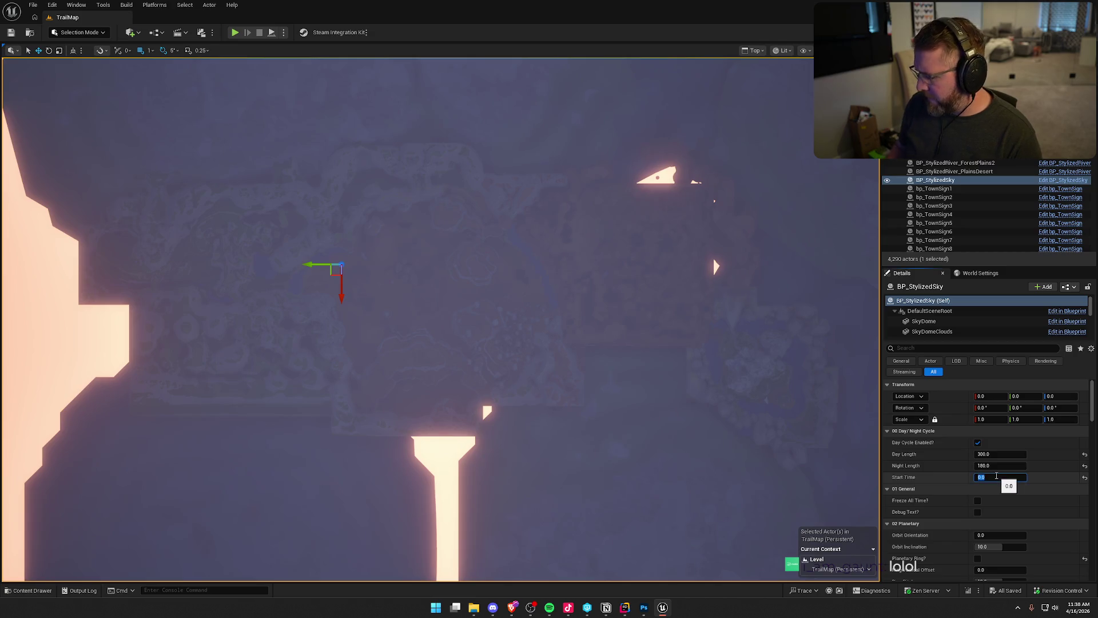
key(Return)
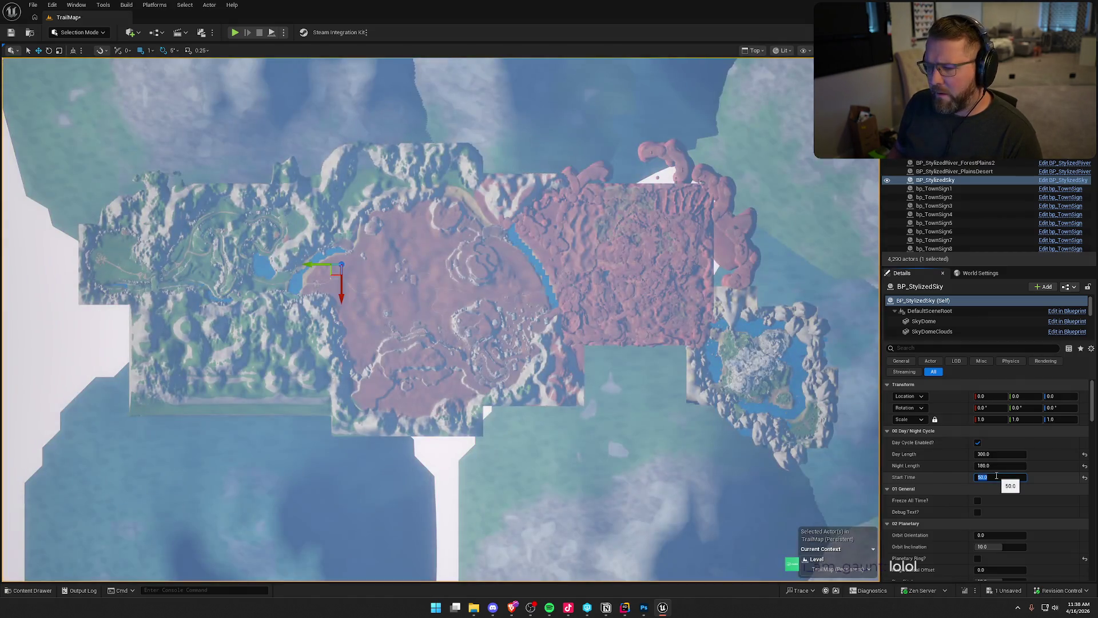
key(Return)
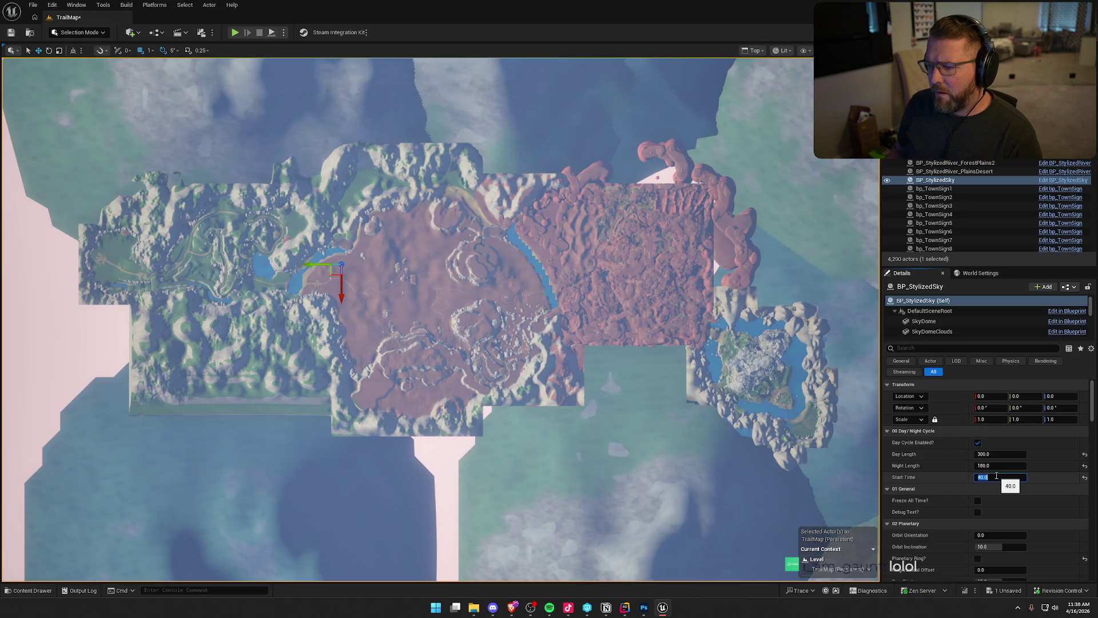
text(5)
key(Return)
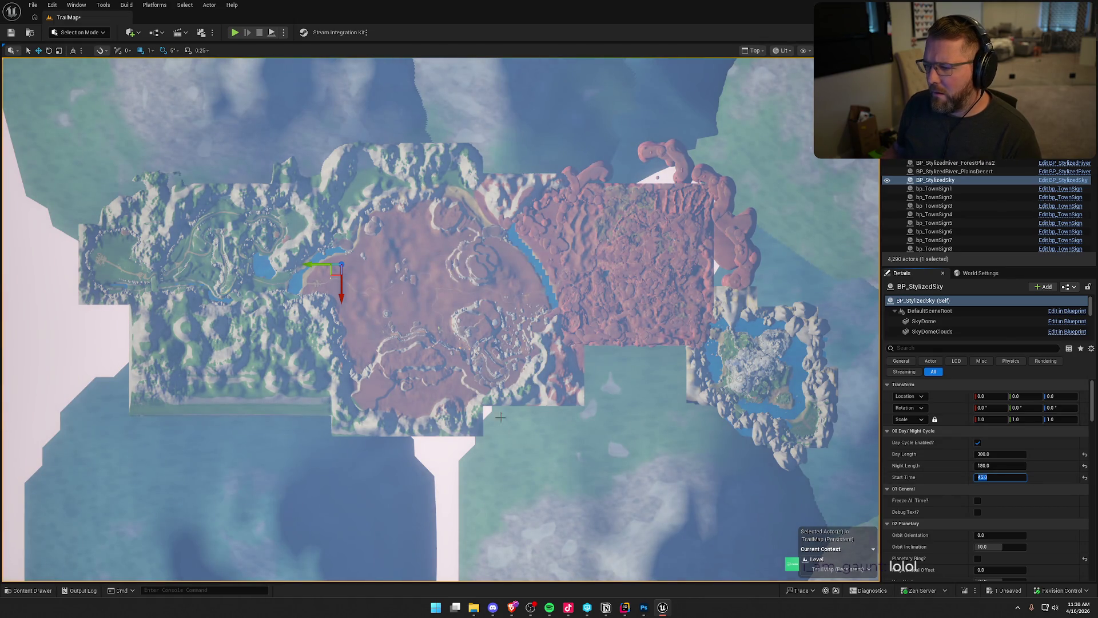
key(Escape)
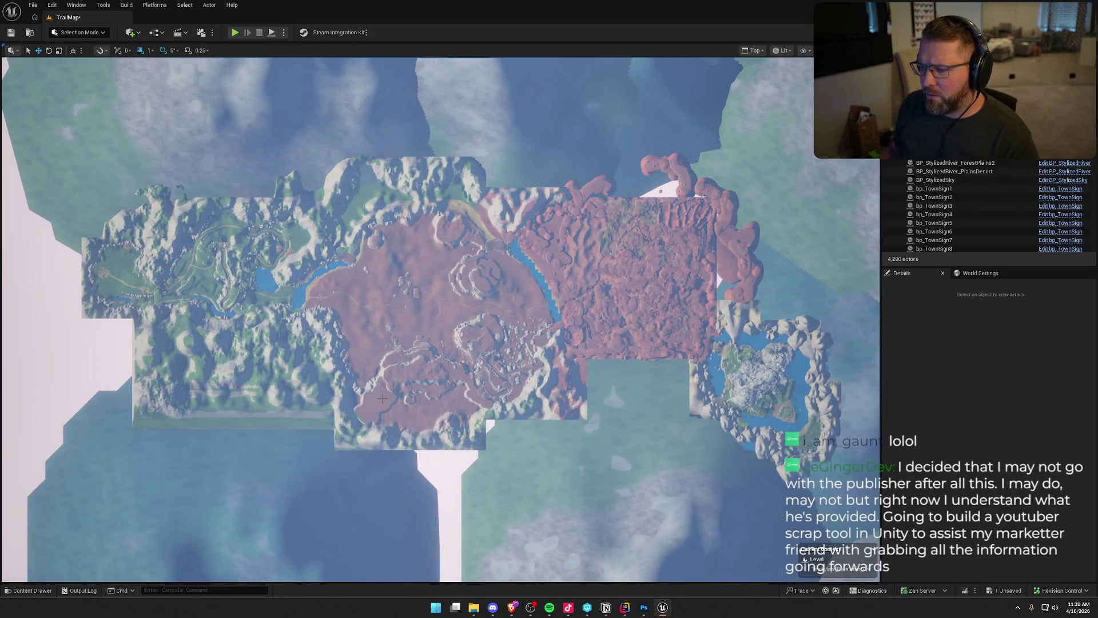
Step: Make the viewport full screen with F11 and zoom until the map spans edge to edge
scroll(372, 395, up, 3)
drag(376, 411, 379, 413)
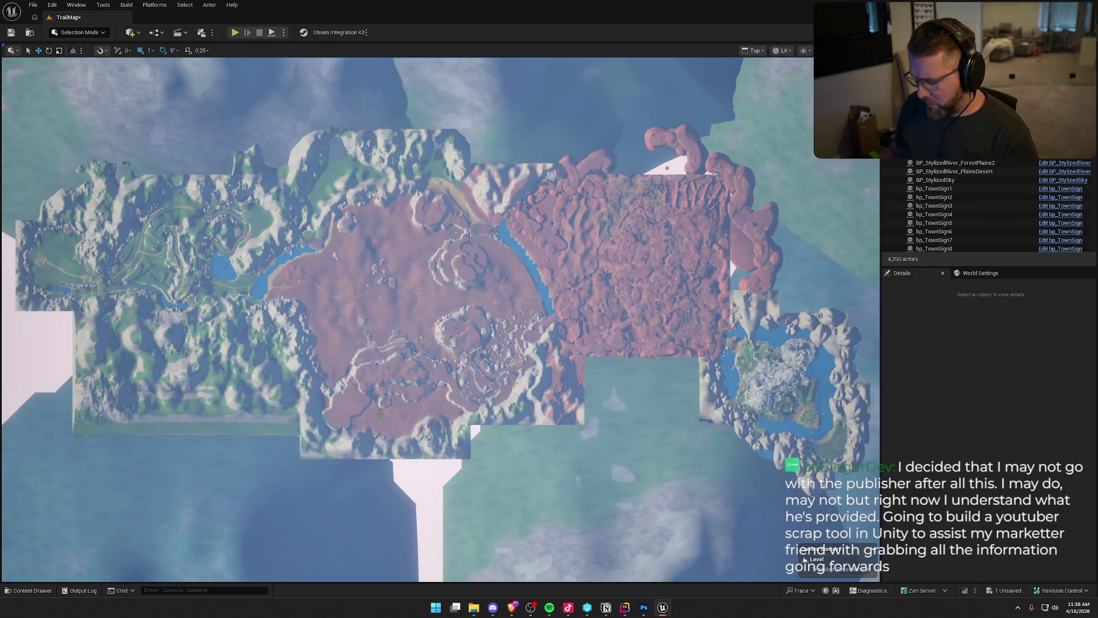
key(F11)
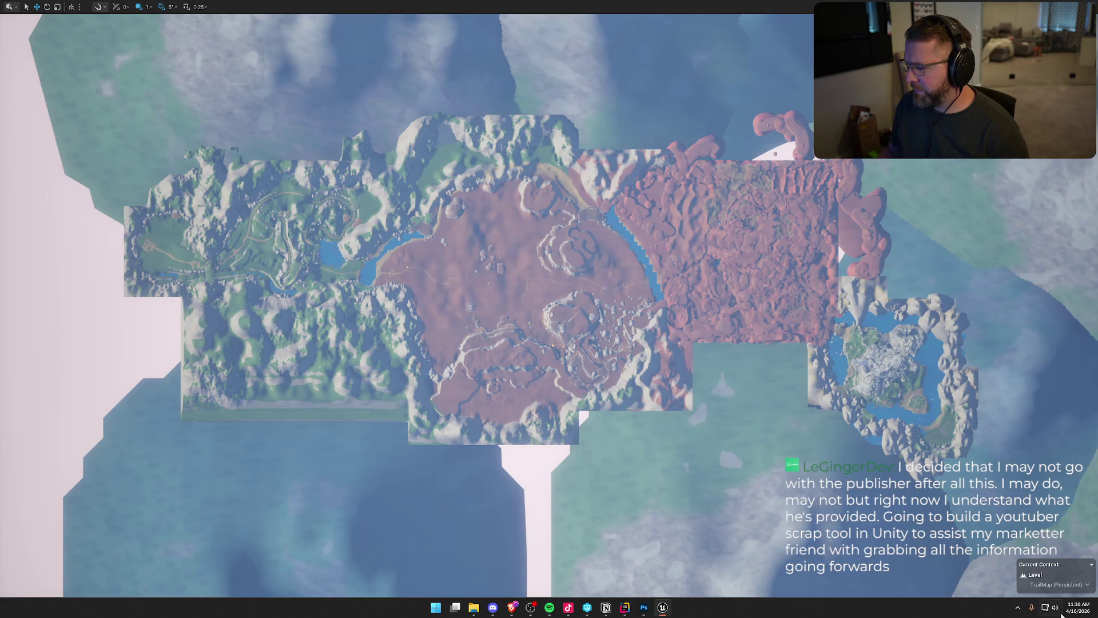
click(822, 470)
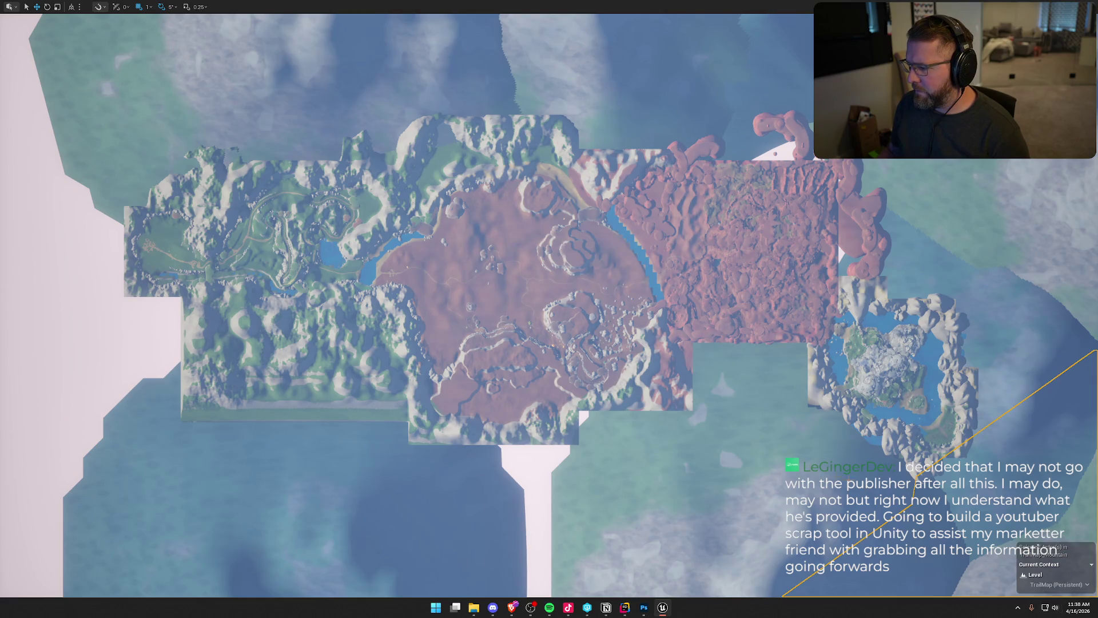
click(1092, 565)
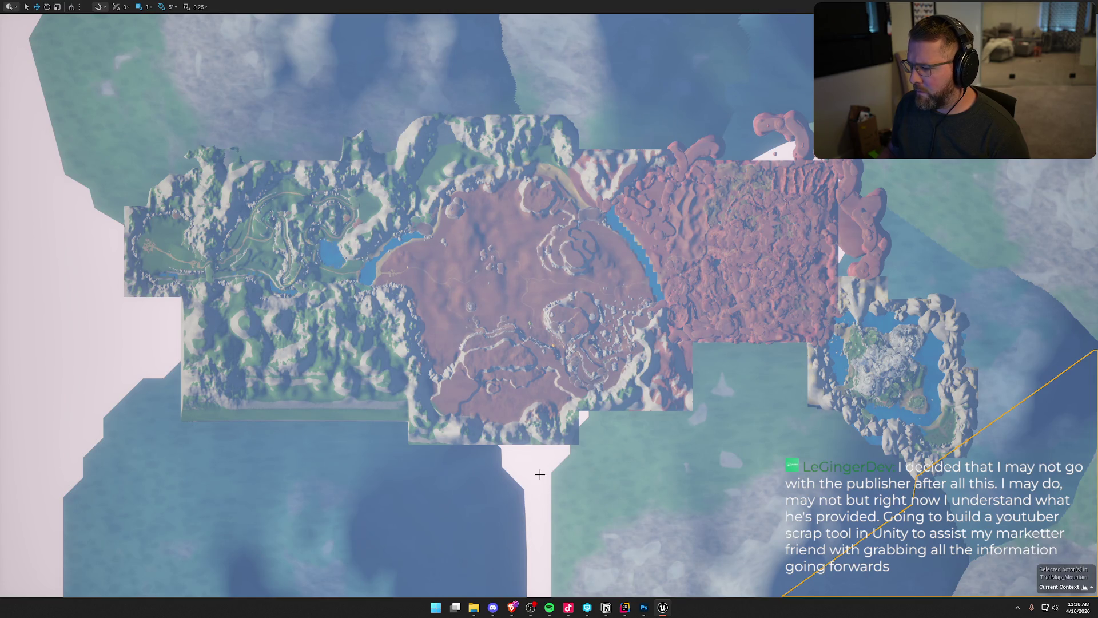
key(Escape)
scroll(566, 468, up, 2)
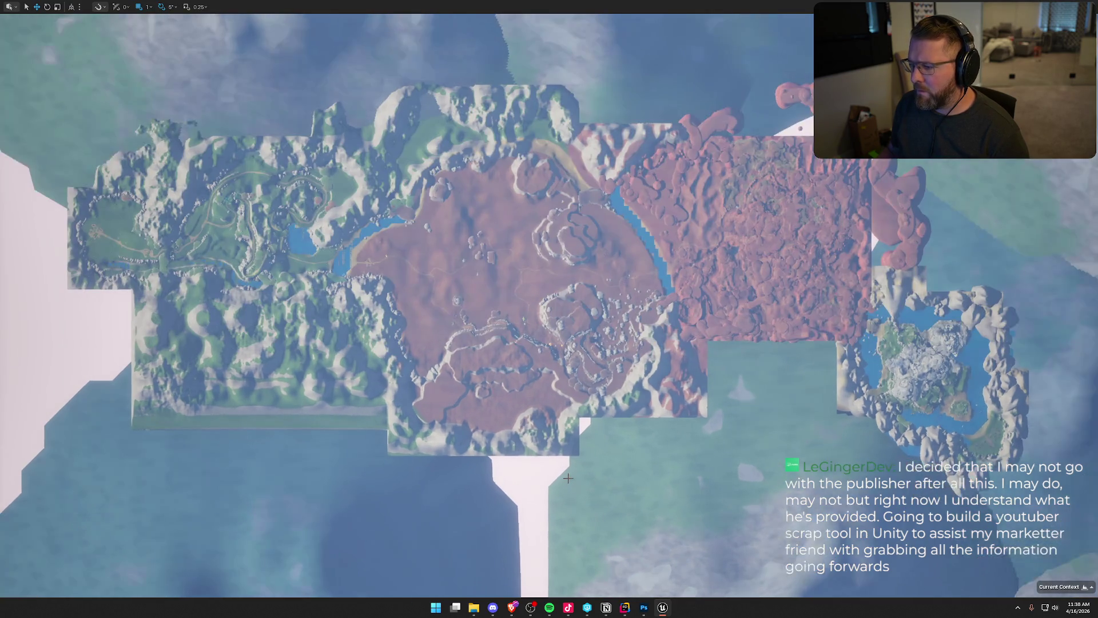
scroll(555, 493, up, 2)
scroll(558, 497, up, 2)
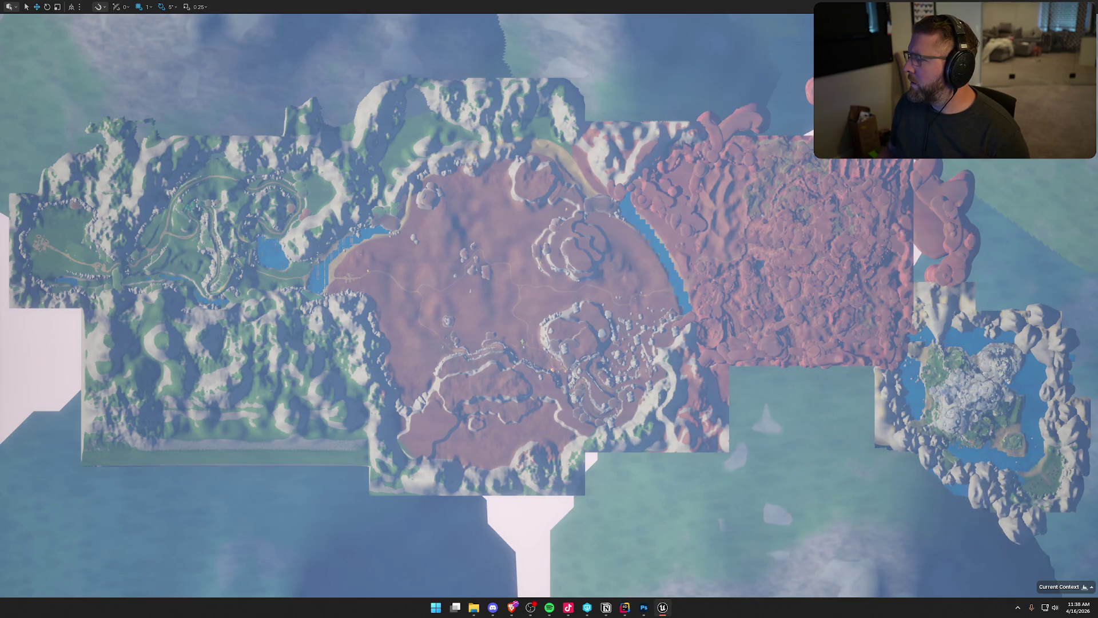
Step: Capture a High Resolution Screenshot of the top-down map as HighresScreenshot00001.png
click(964, 7)
click(995, 303)
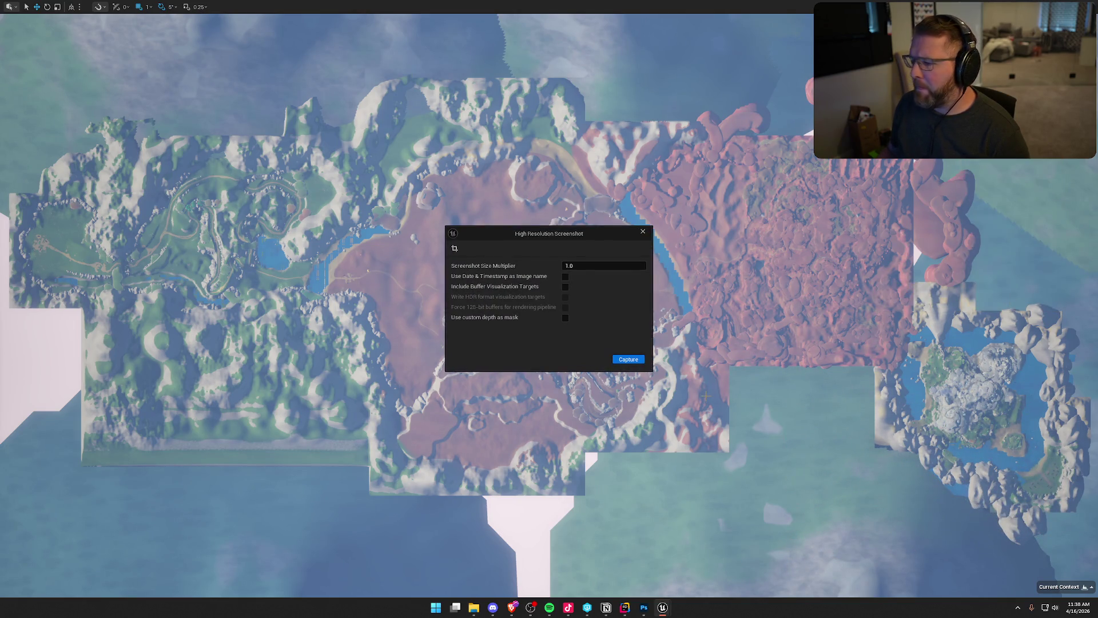
click(626, 363)
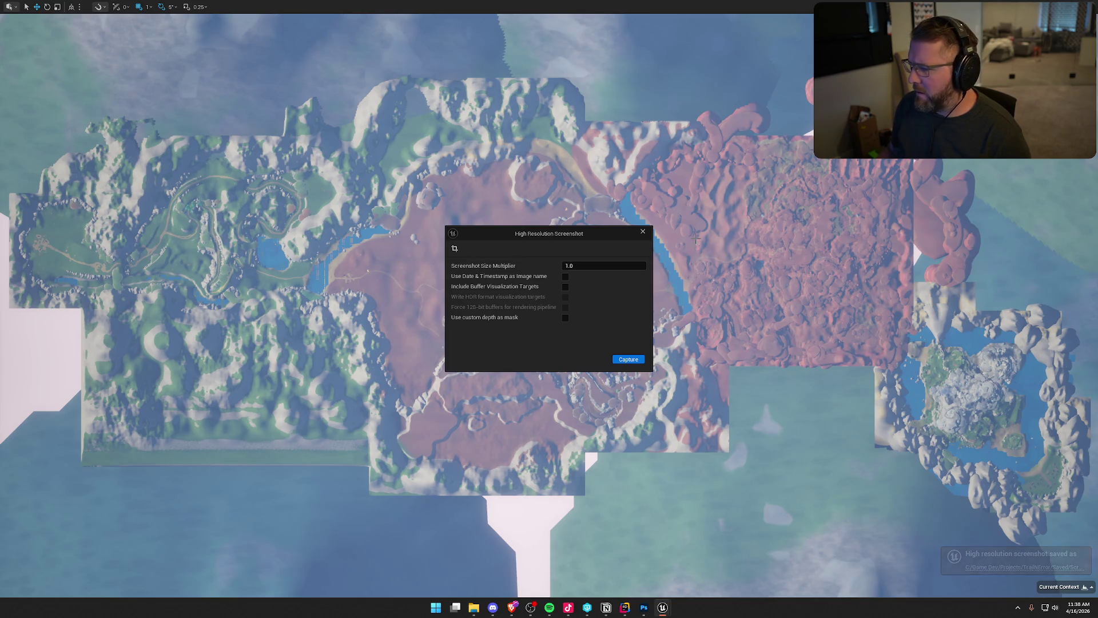
click(642, 234)
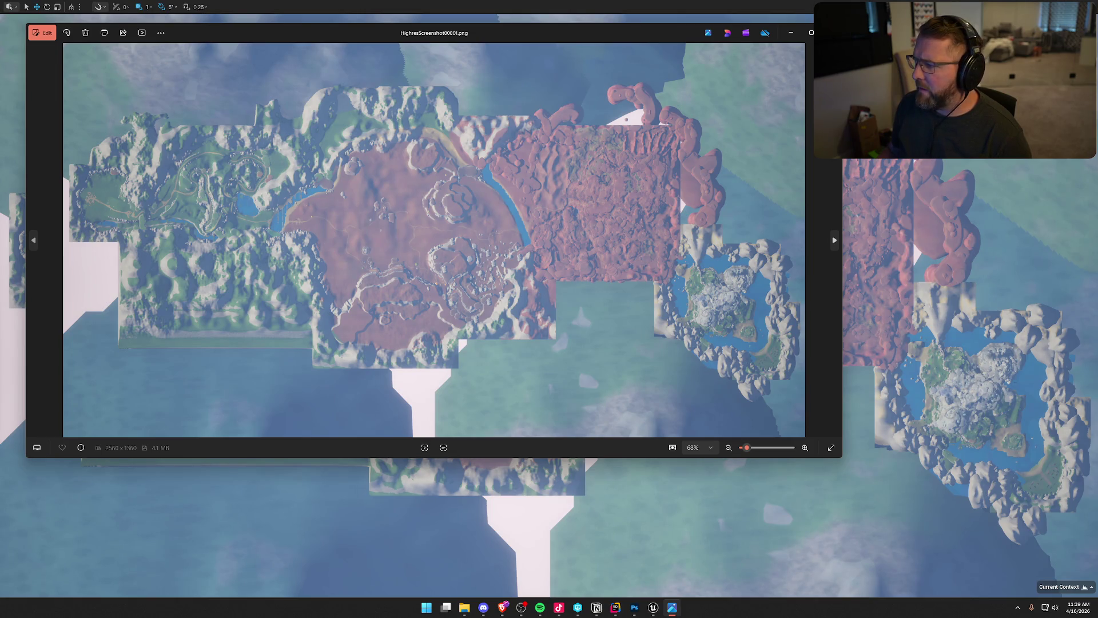
Step: Close the screenshot viewer and pan the top-down map back into place
key(alt+F4)
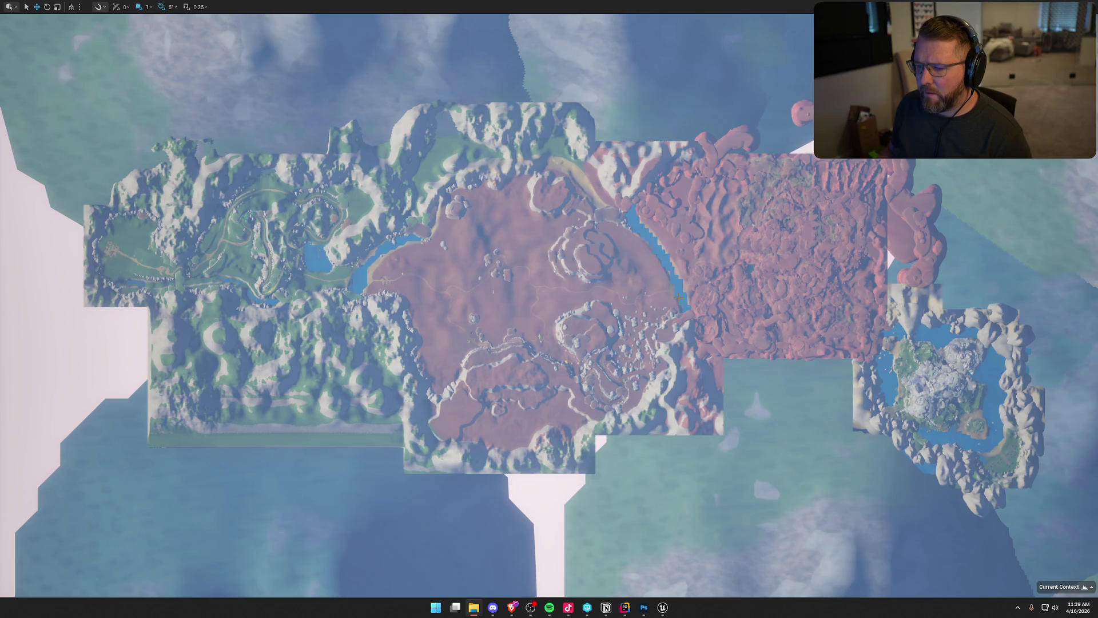
scroll(678, 297, up, 2)
scroll(627, 293, down, 3)
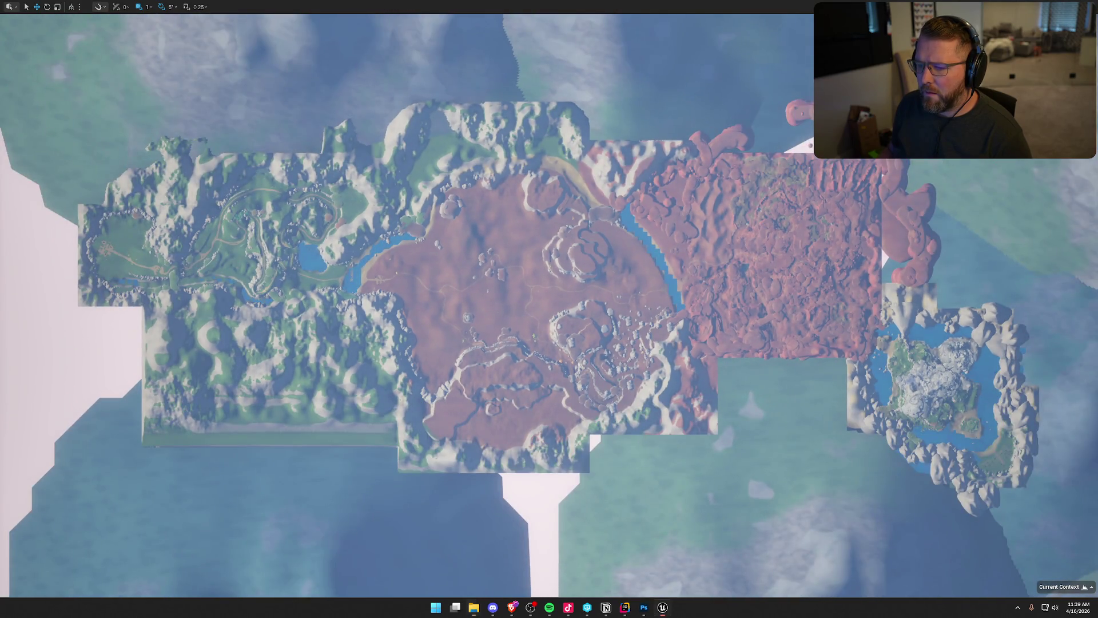
mouse_move(626, 292)
mouse_down()
mouse_move(630, 262)
mouse_move(645, 255)
mouse_move(608, 268)
mouse_move(622, 281)
mouse_move(638, 271)
mouse_move(633, 263)
mouse_up()
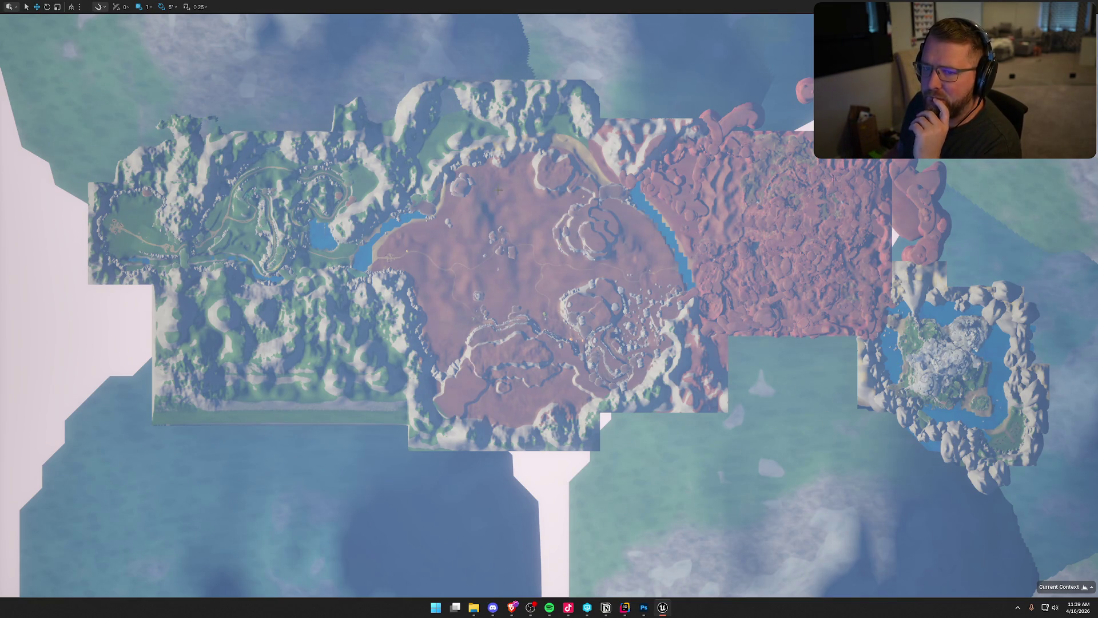
Step: Switch the viewport from flat Top view to Perspective
click(973, 6)
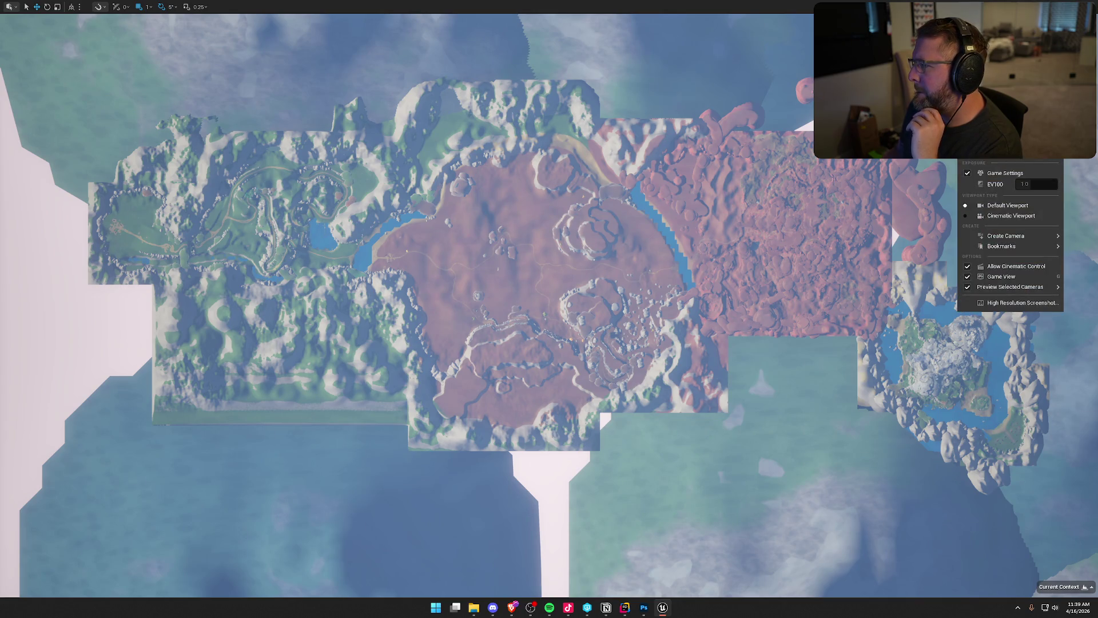
key(Escape)
key(1)
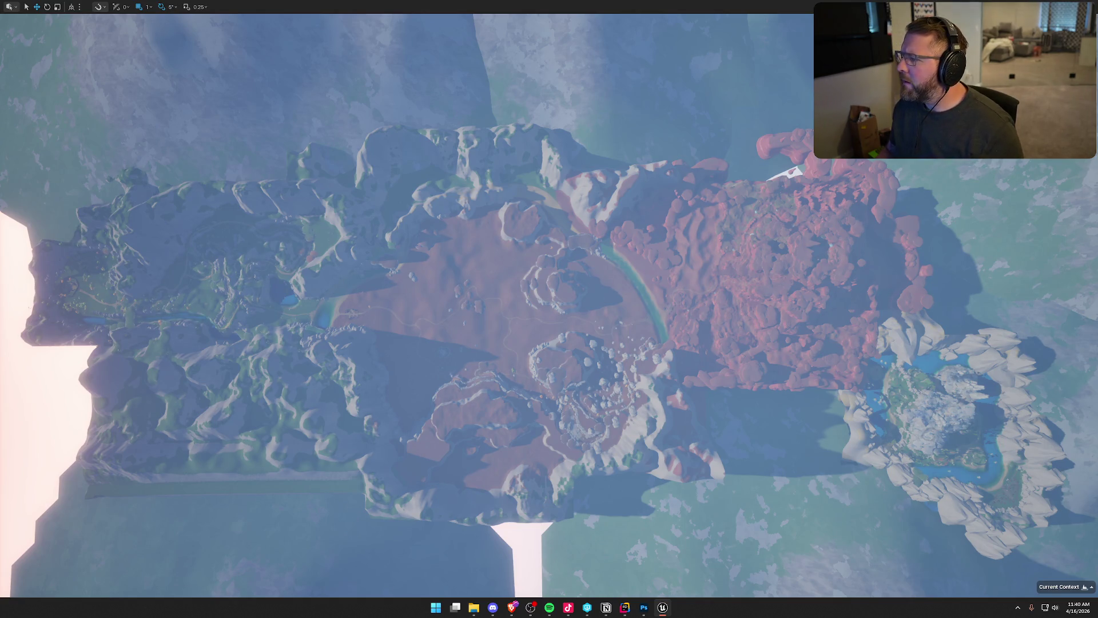
Step: Test a wider viewport field of view, then set it back to 90
click(921, 7)
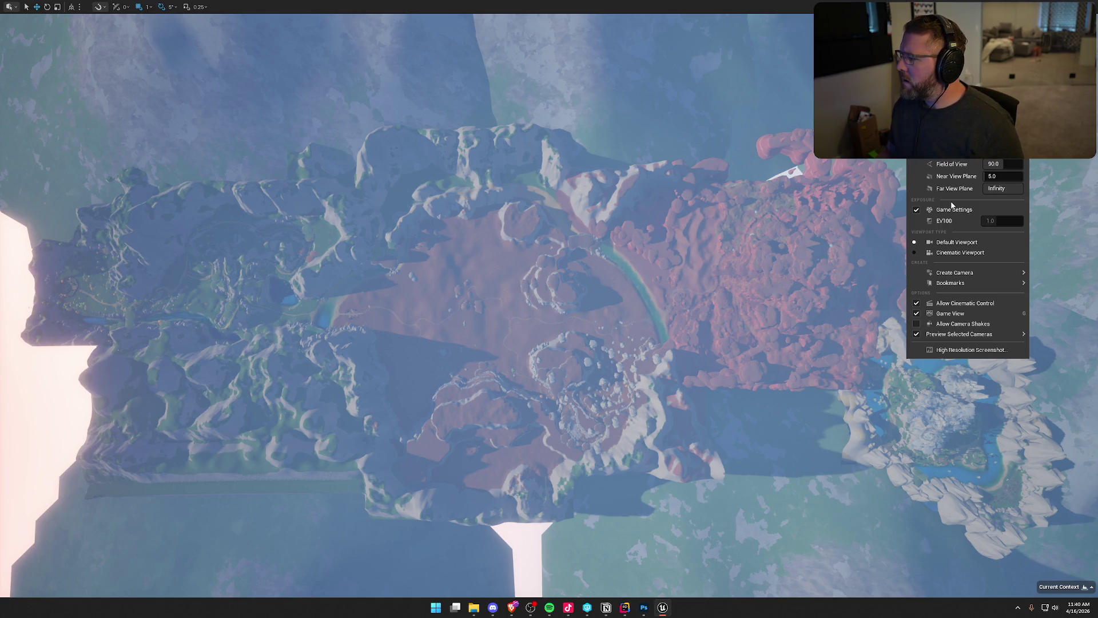
mouse_move(995, 164)
mouse_down()
mouse_move(1030, 164)
mouse_move(1004, 166)
mouse_up()
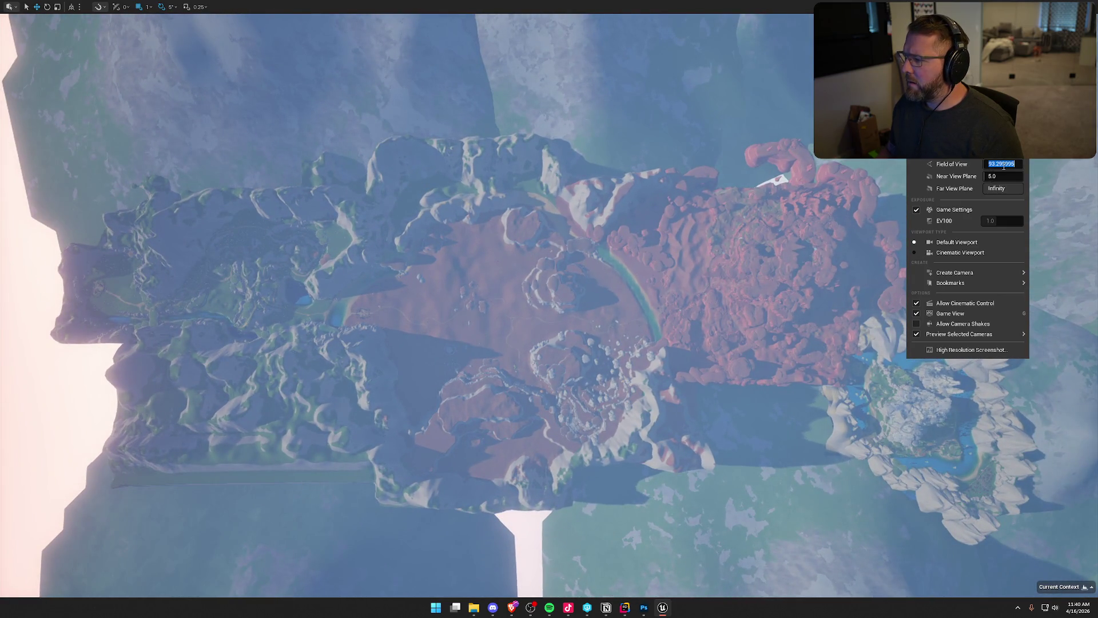
text(90)
key(Return)
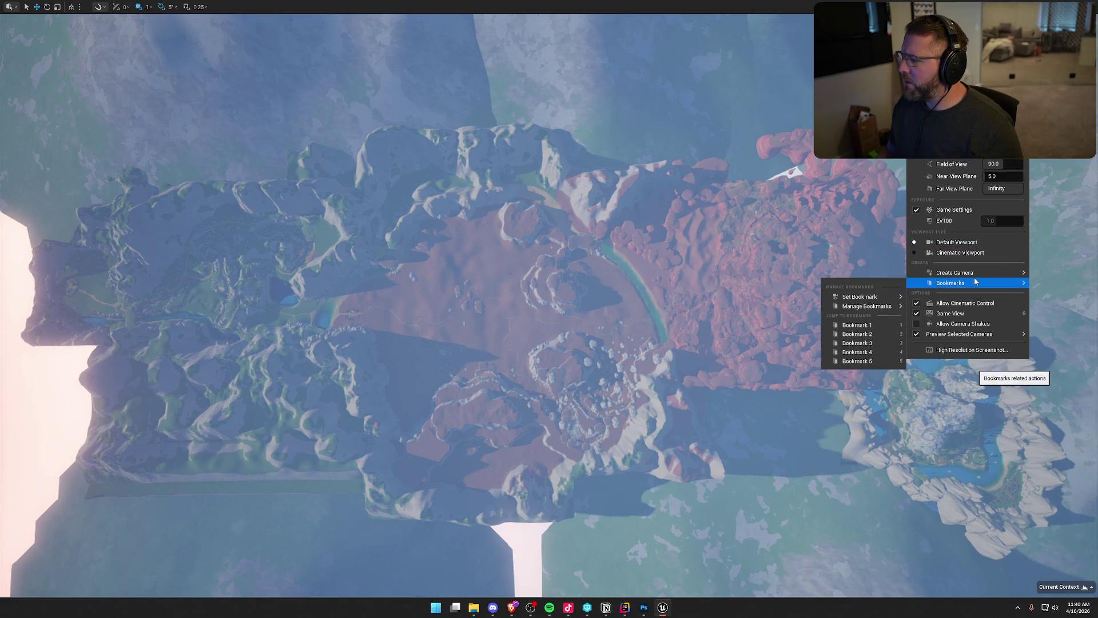
Step: Create a cine camera from the current top-down view
mouse_move(975, 273)
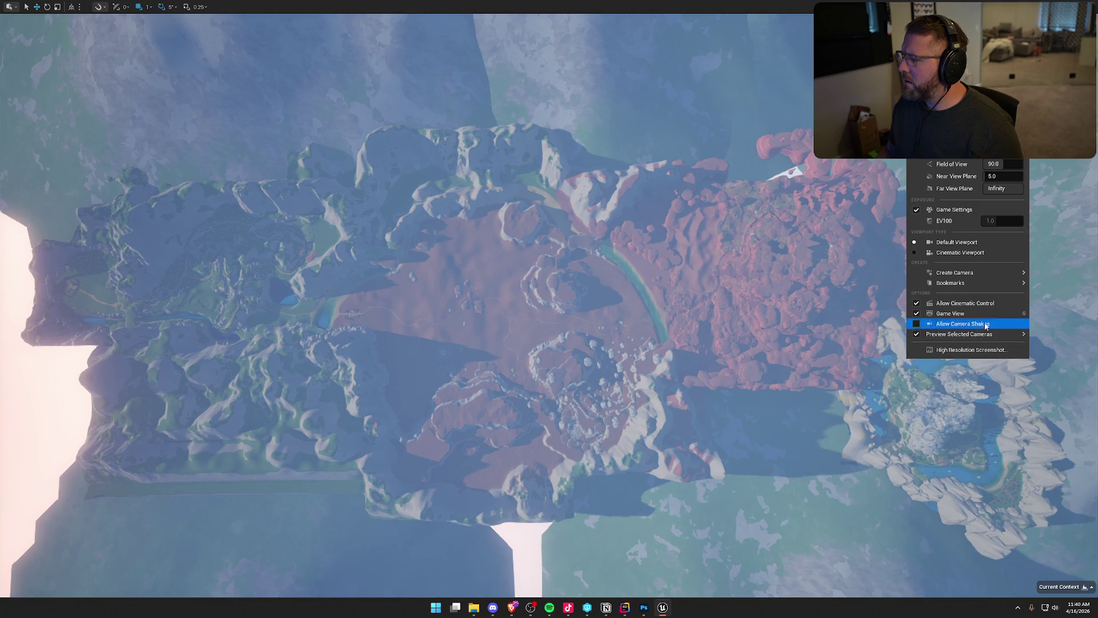
mouse_move(957, 140)
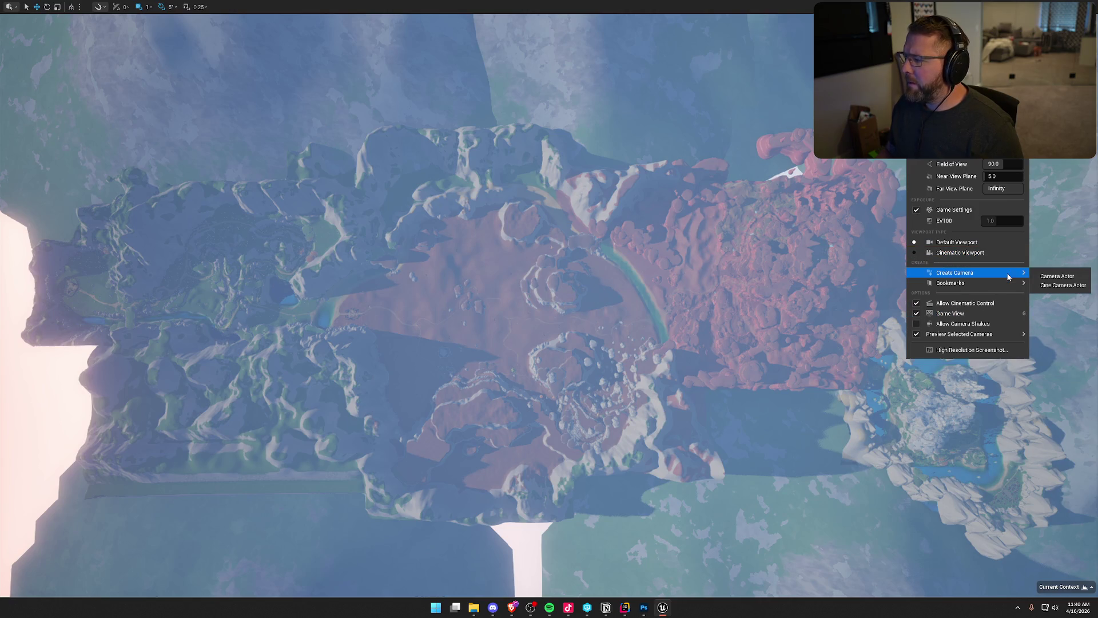
click(1063, 285)
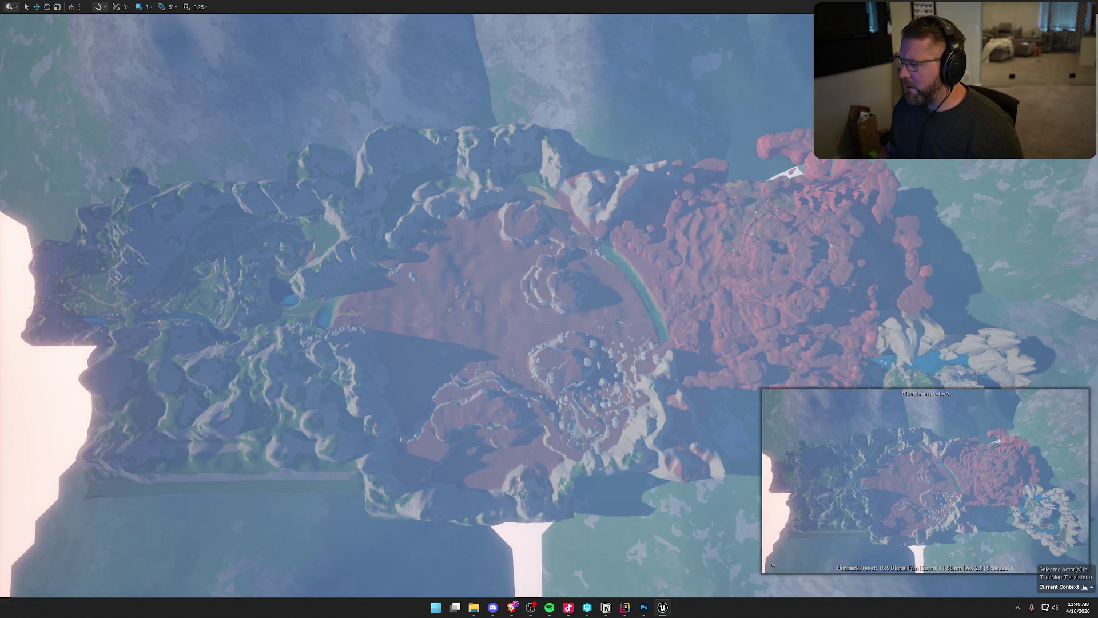
Step: Dismiss the cliff's actions menu, deselect the cliff and leave the fullscreen viewport
right_click(878, 444)
key(Escape)
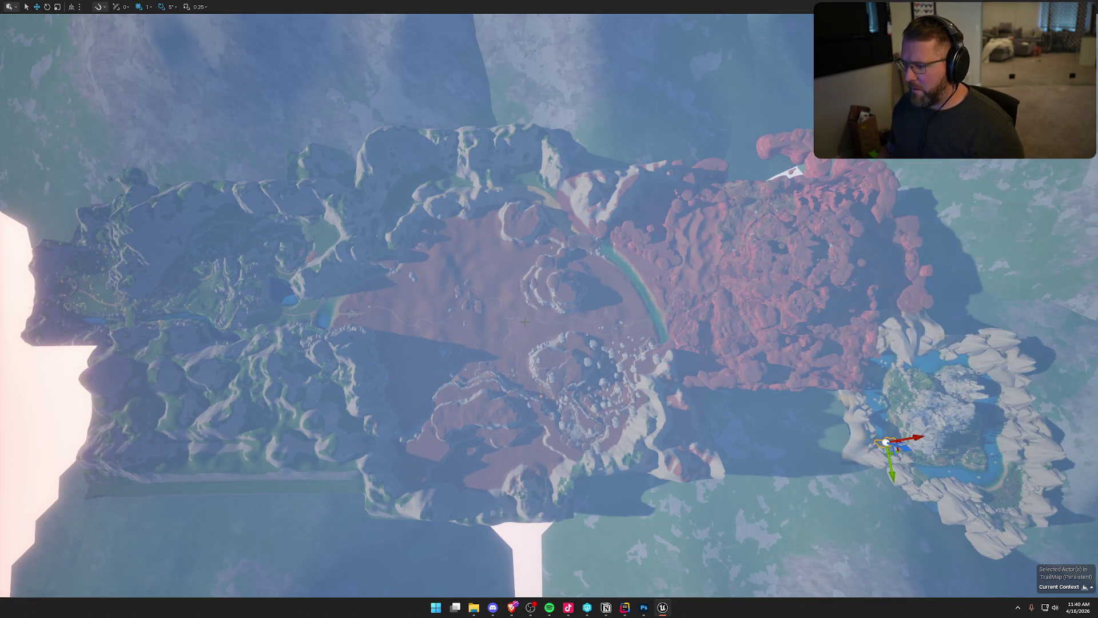
key(Escape)
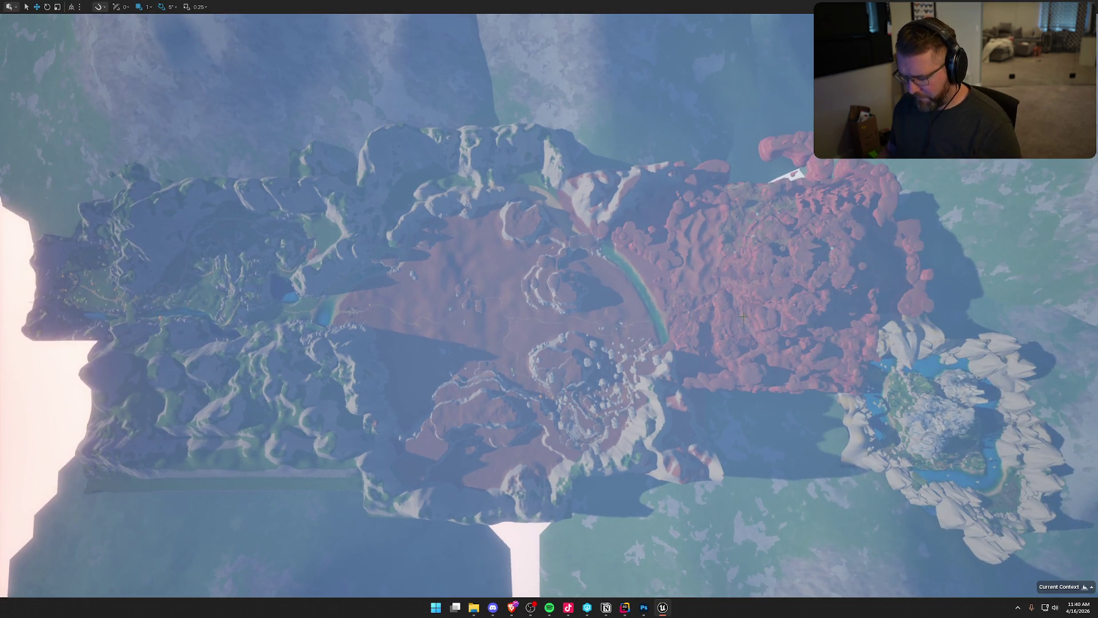
key(F11)
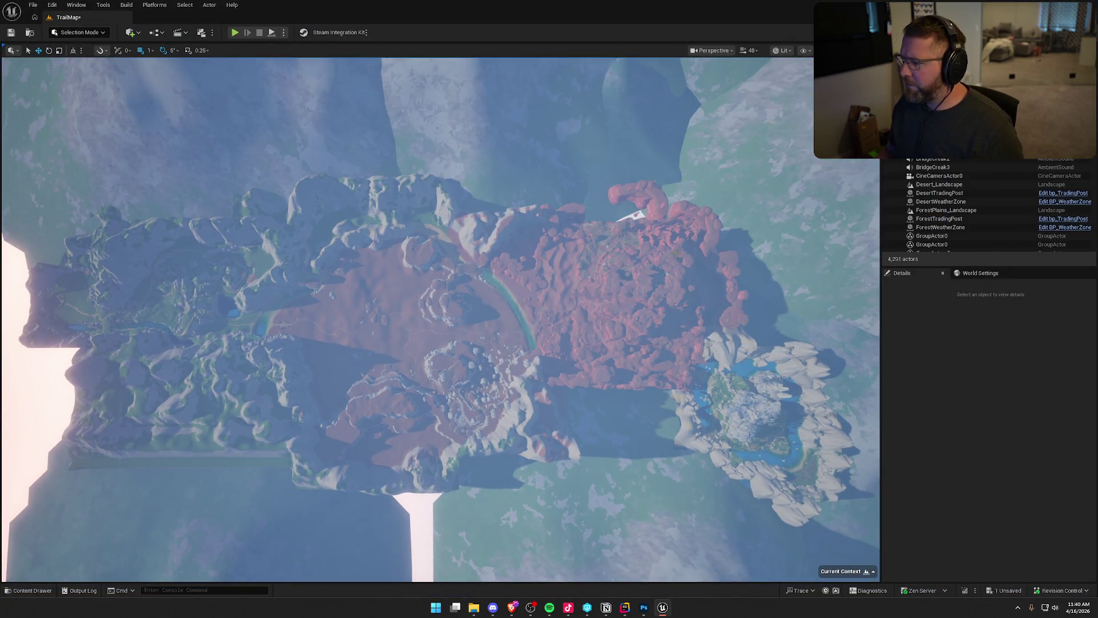
Step: Pilot CineCameraActor0 and inspect its filmback presets and crop setting options
click(921, 176)
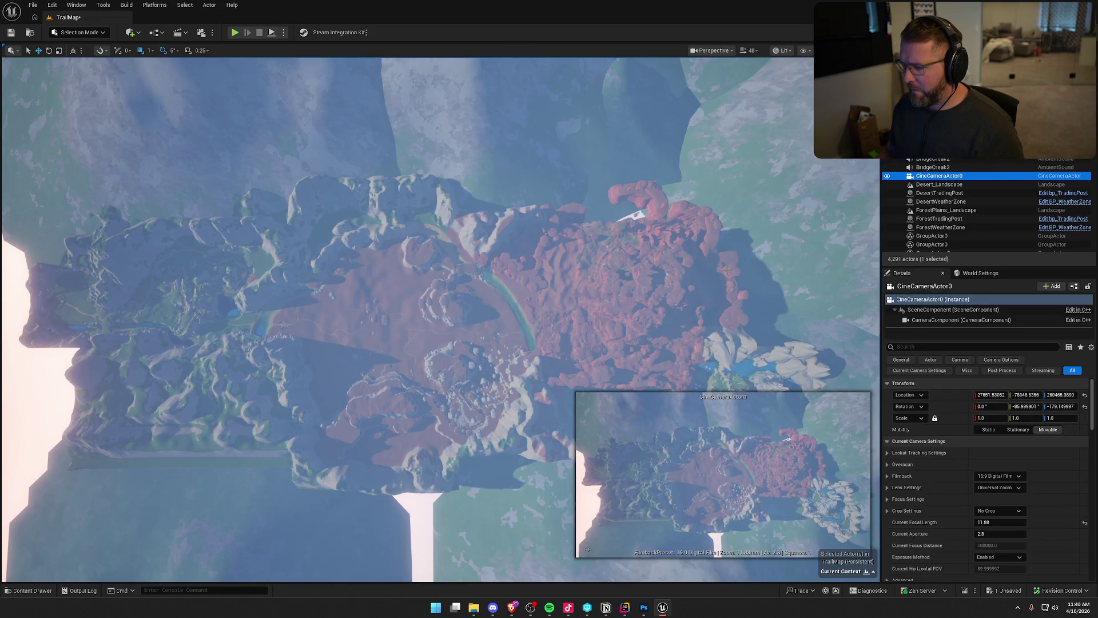
right_click(921, 177)
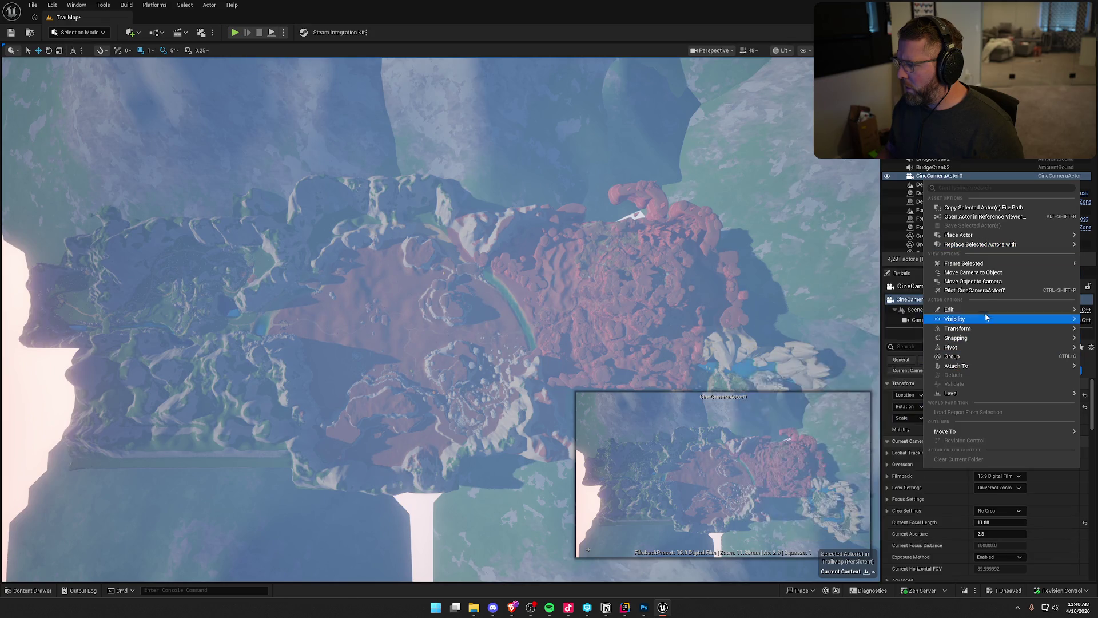
click(981, 290)
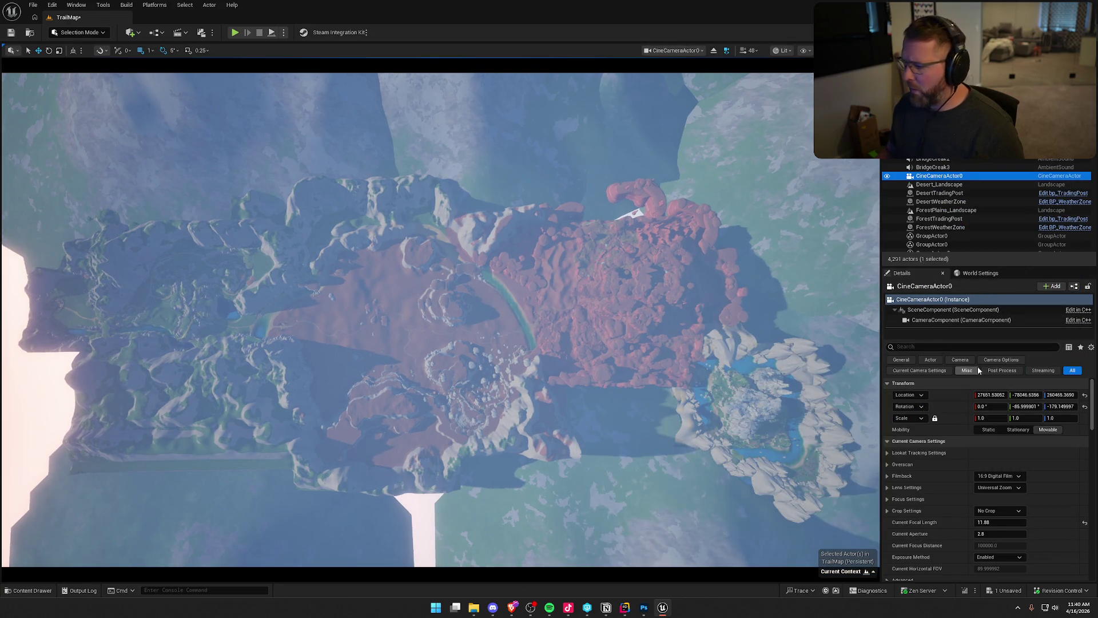
scroll(1031, 481, down, 2)
click(1014, 421)
click(1015, 421)
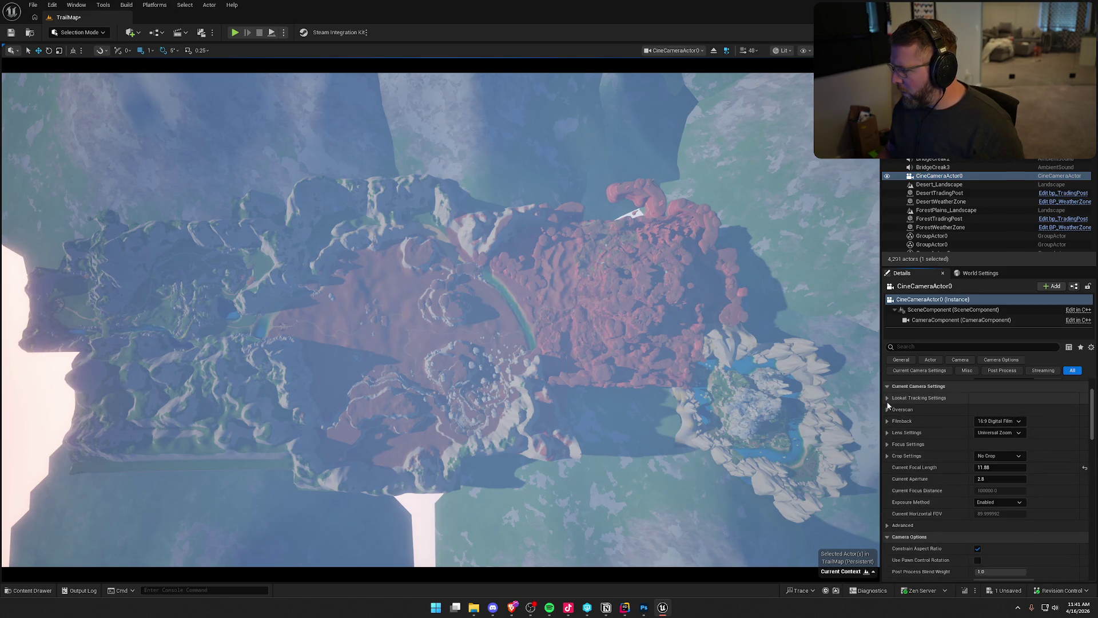
scroll(918, 509, up, 2)
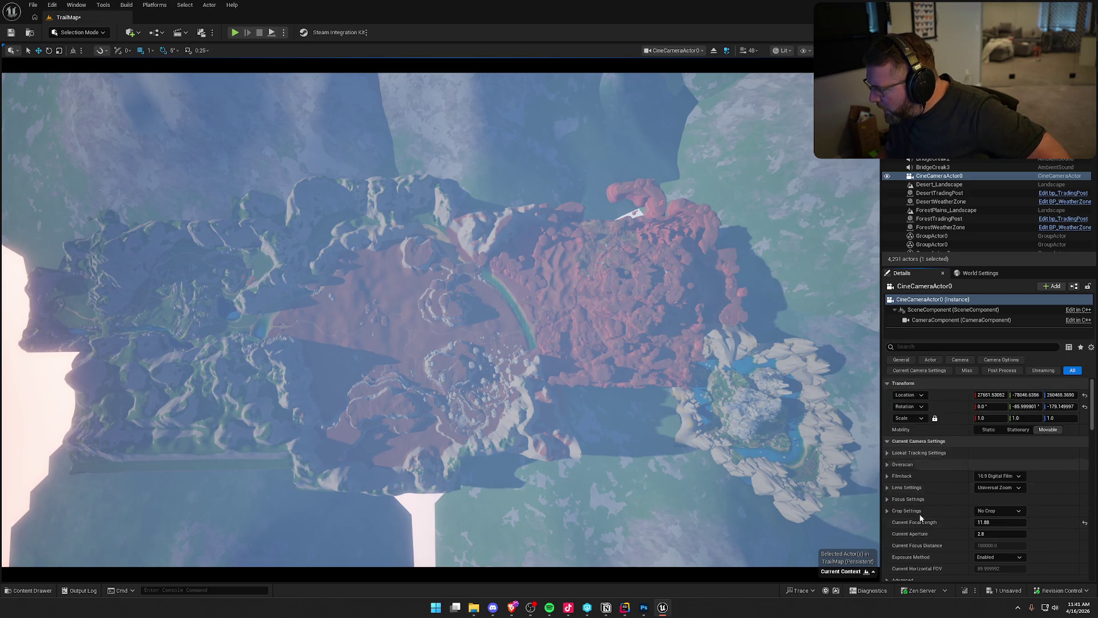
click(994, 511)
click(994, 511)
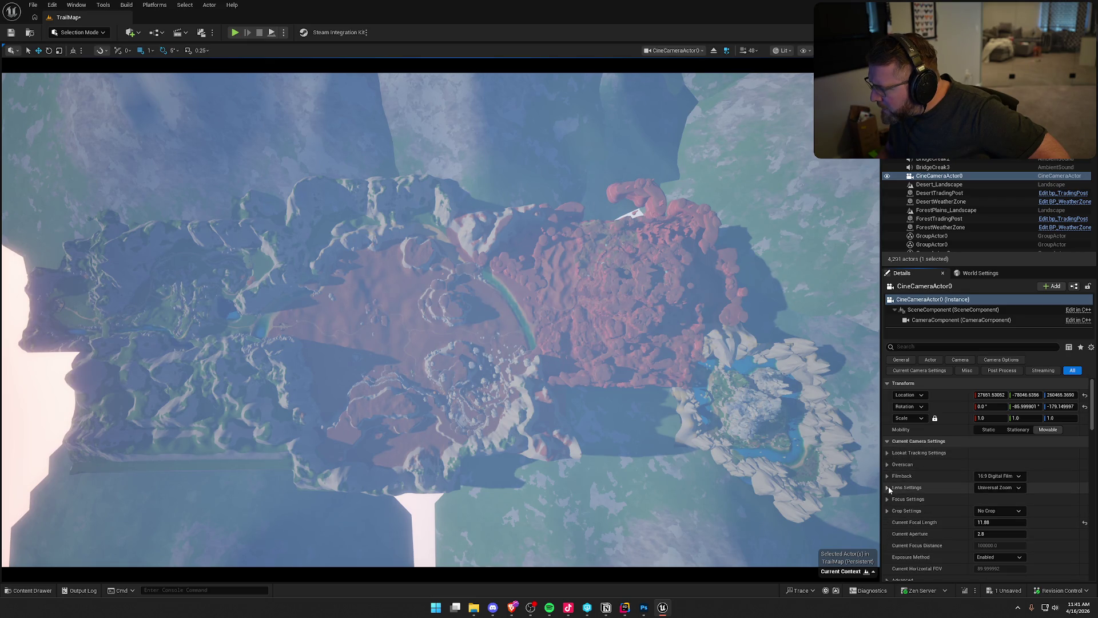
Step: Turn off the cine camera's Constrain Aspect Ratio to remove the letterbox bars
scroll(888, 486, down, 2)
scroll(888, 472, down, 5)
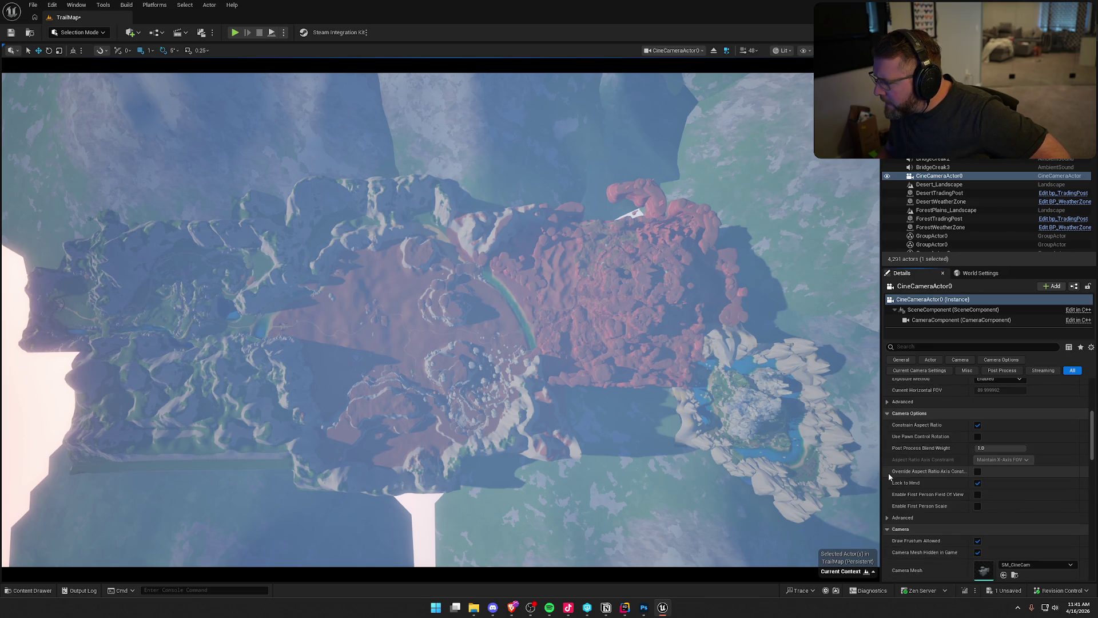
click(978, 425)
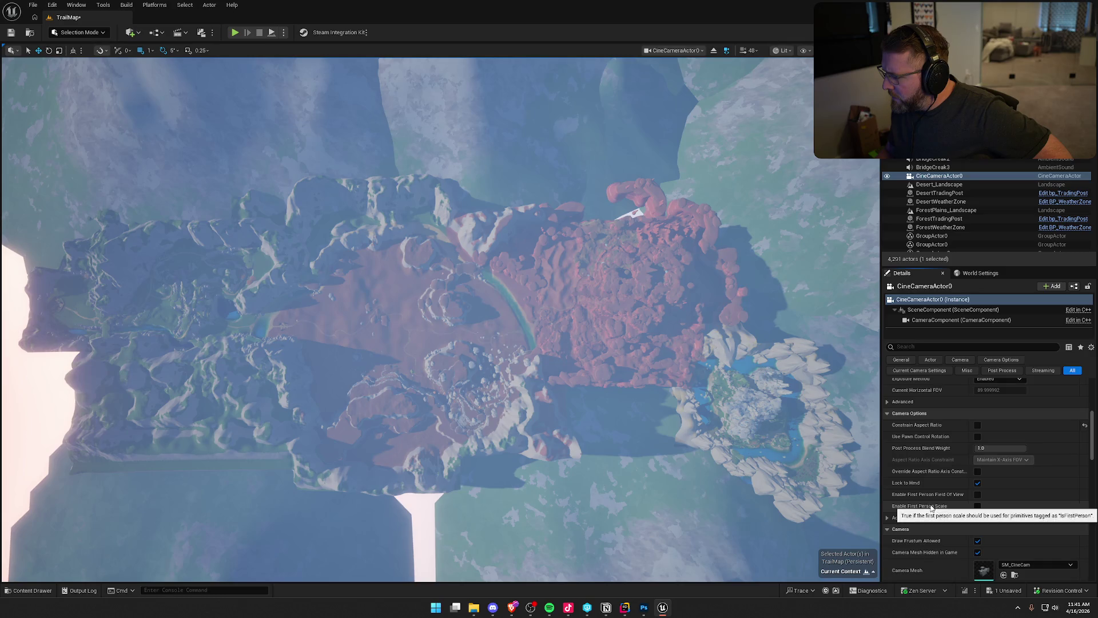
scroll(929, 503, down, 2)
scroll(930, 505, down, 5)
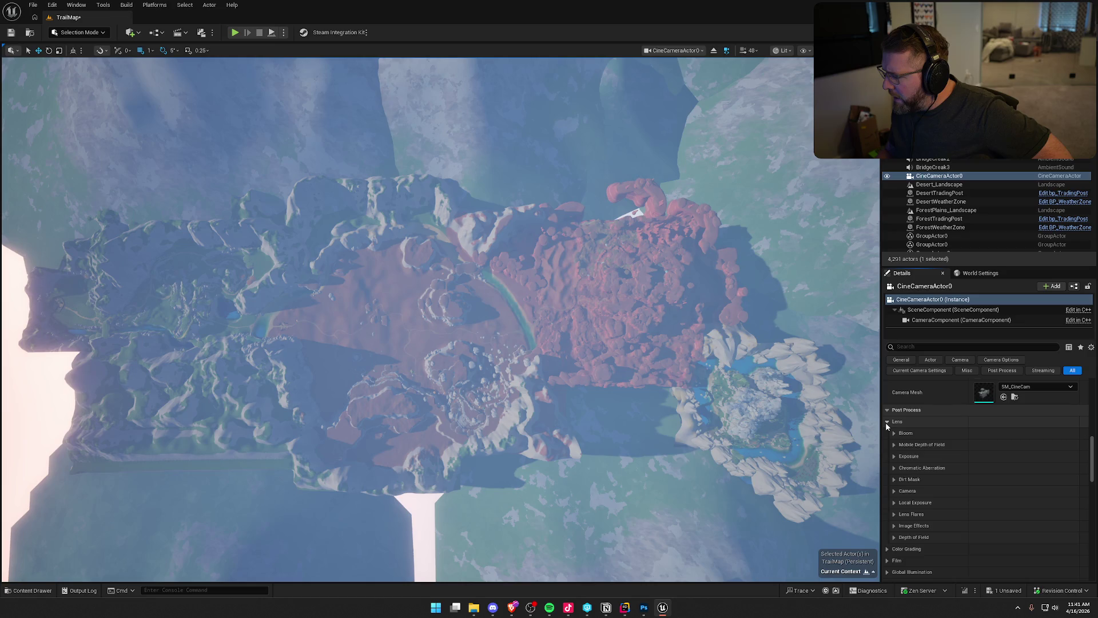
scroll(949, 469, down, 3)
scroll(950, 471, down, 4)
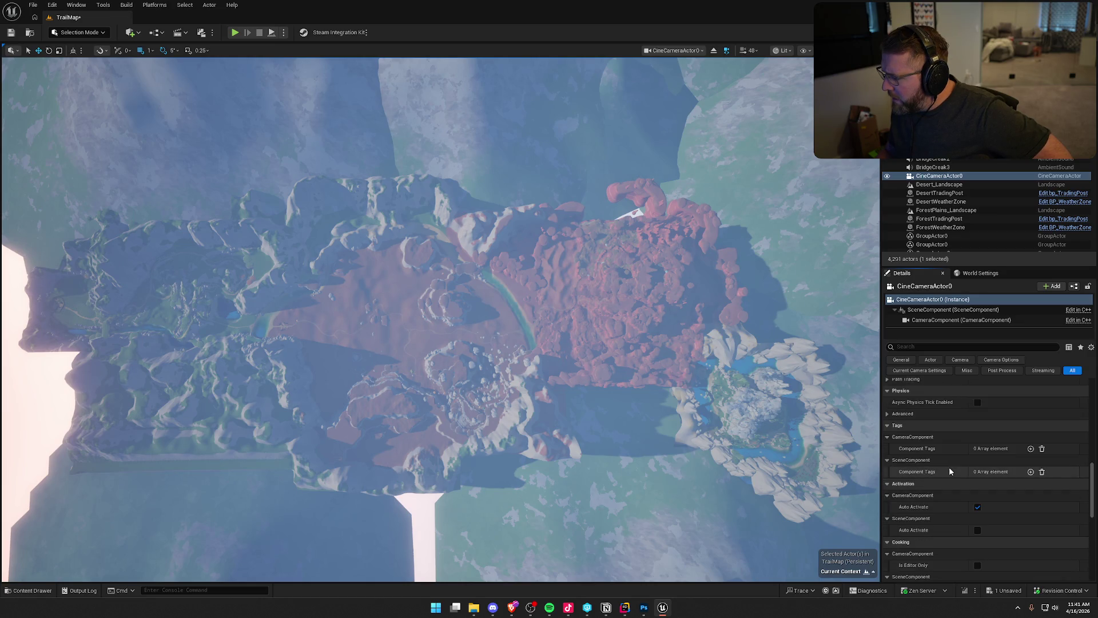
scroll(949, 471, down, 8)
scroll(949, 471, down, 3)
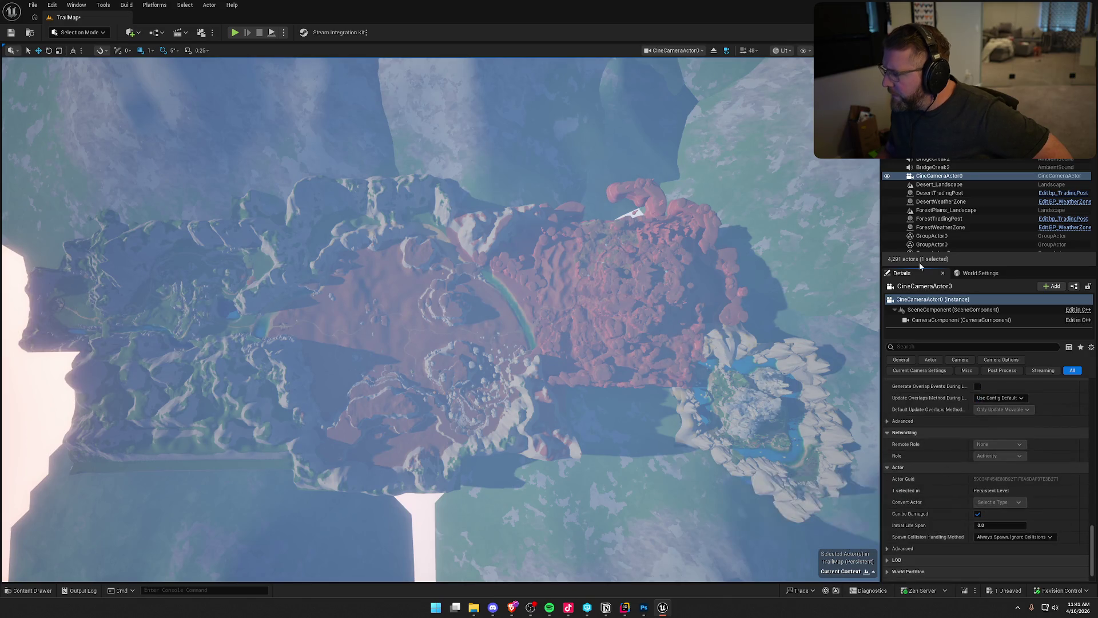
Step: Stop piloting CineCameraActor0 and delete it from the level
right_click(942, 177)
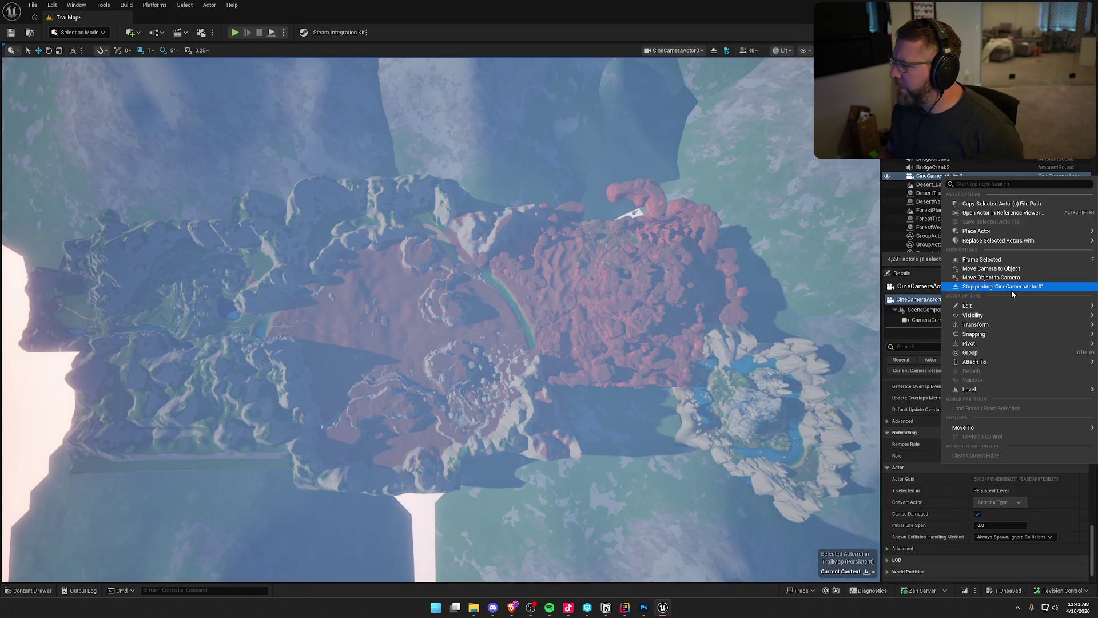
click(1011, 291)
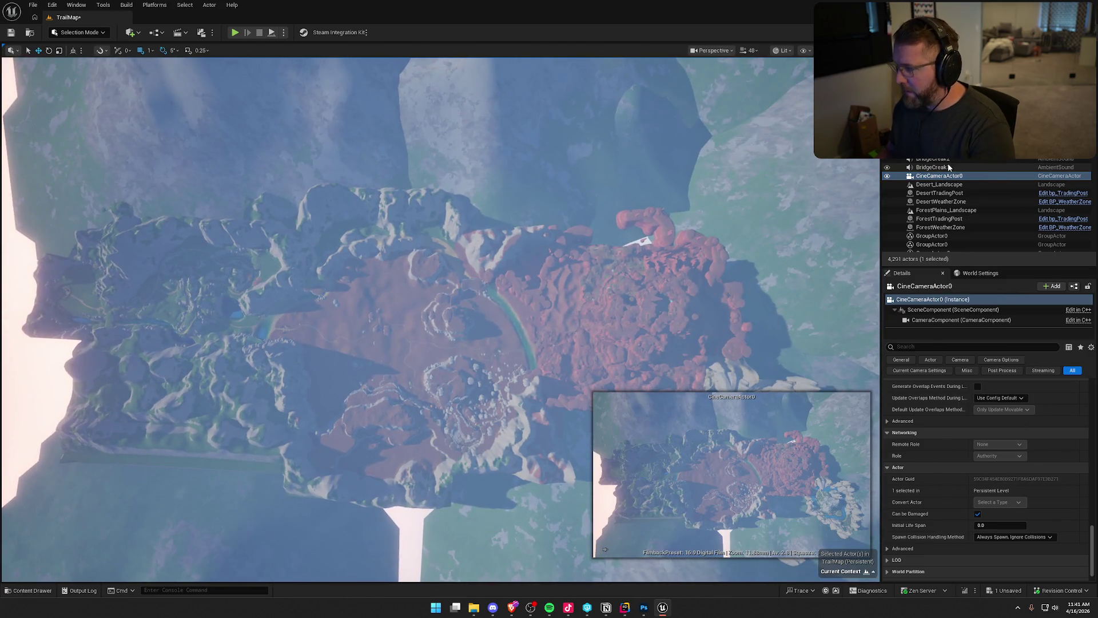
key(Delete)
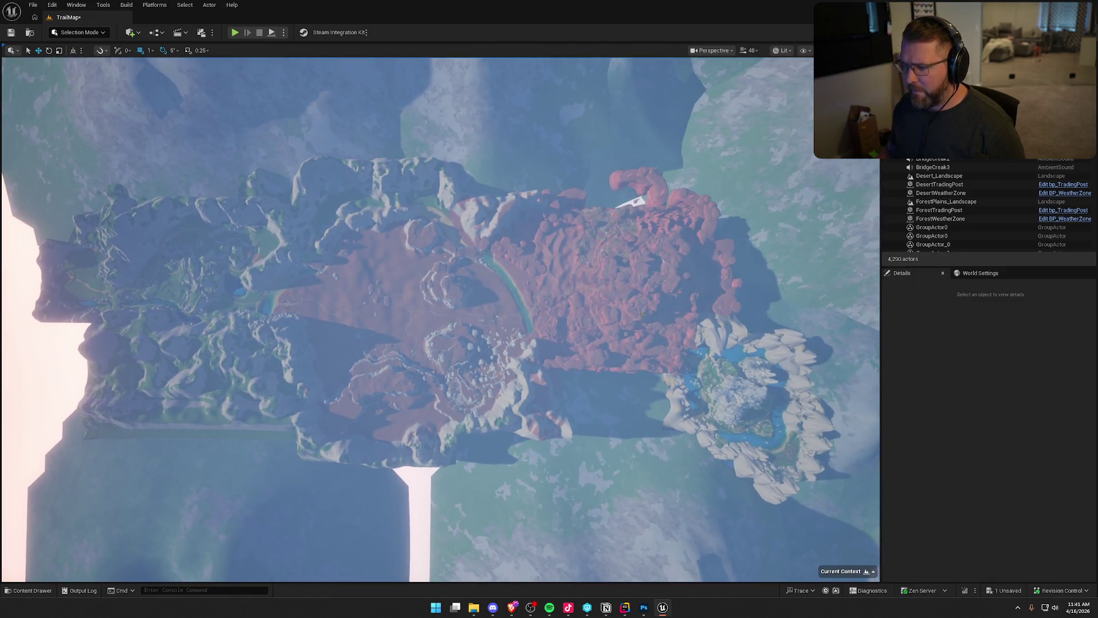
Step: Create a new CameraActor0 from the viewport's camera options and pilot it
click(729, 53)
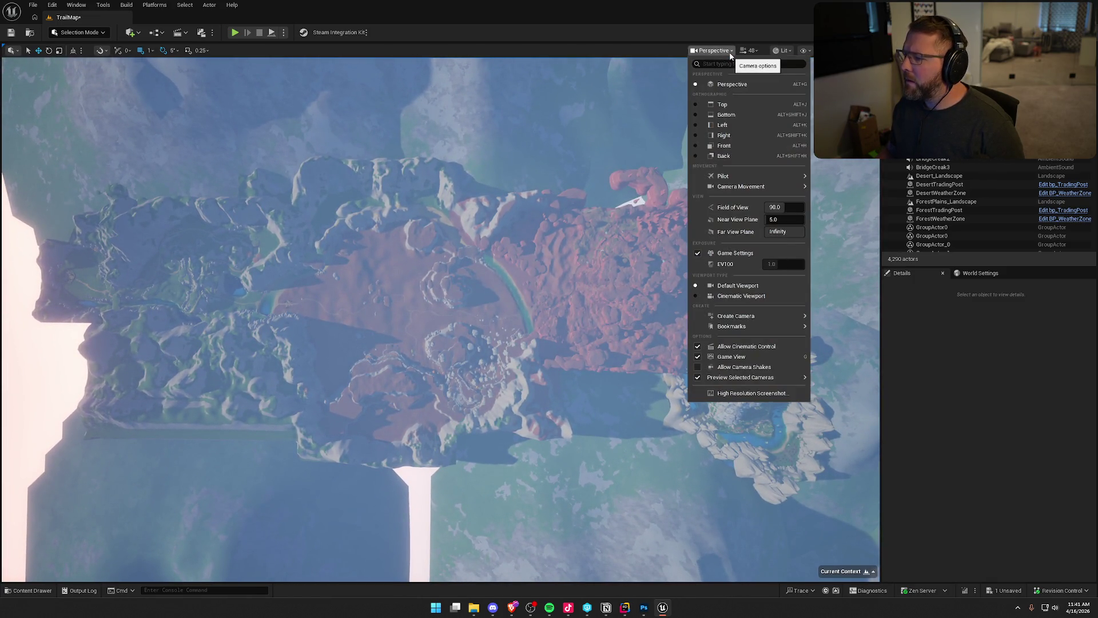
mouse_move(765, 326)
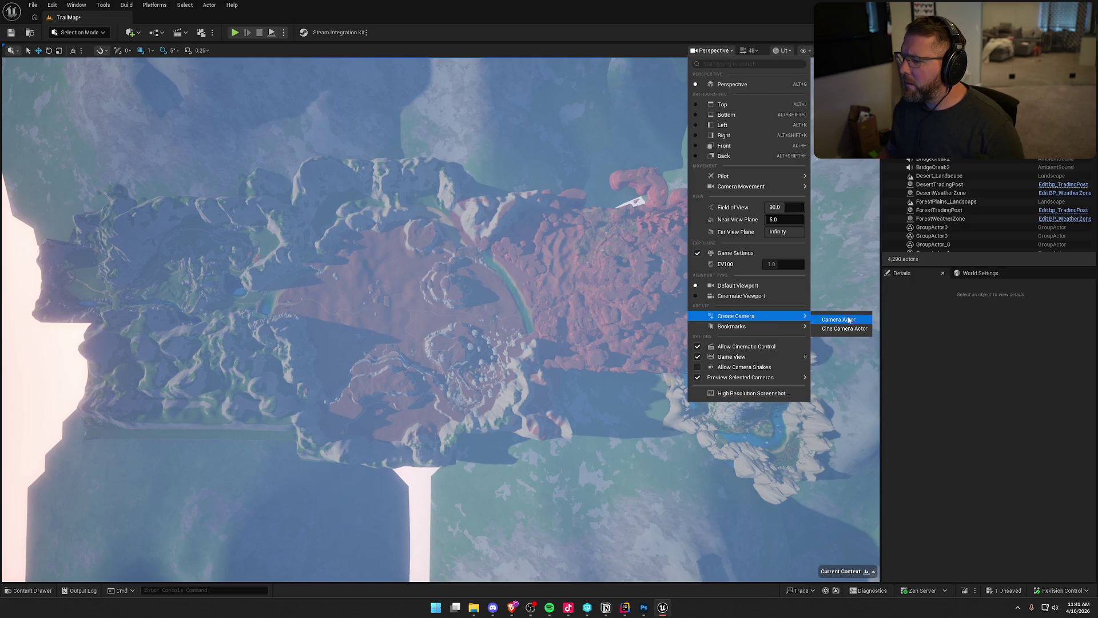
click(846, 318)
right_click(933, 177)
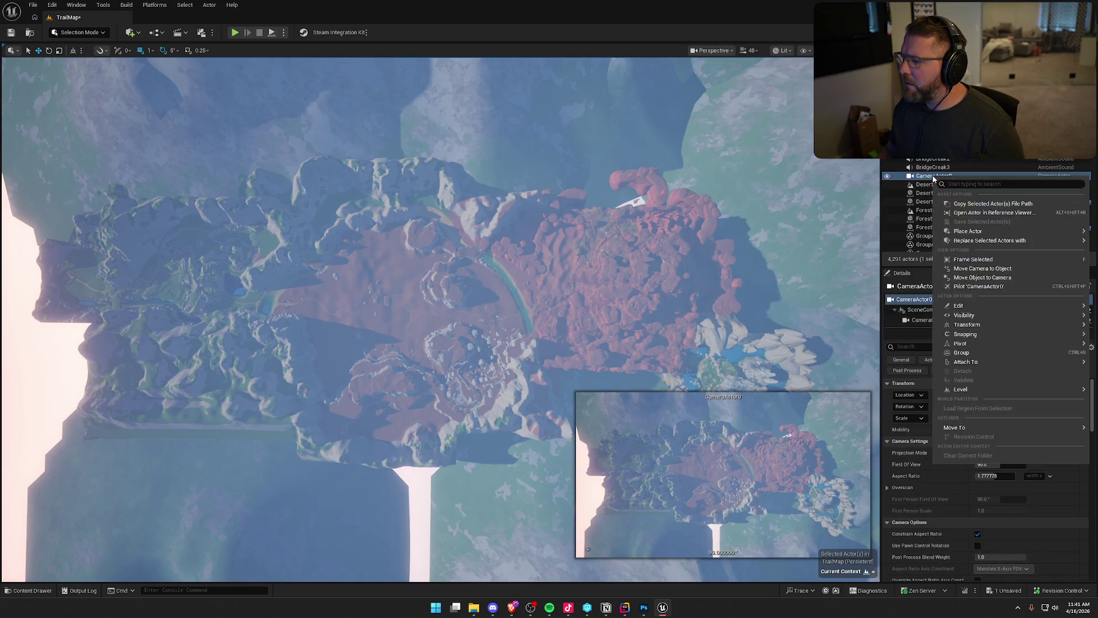
click(976, 286)
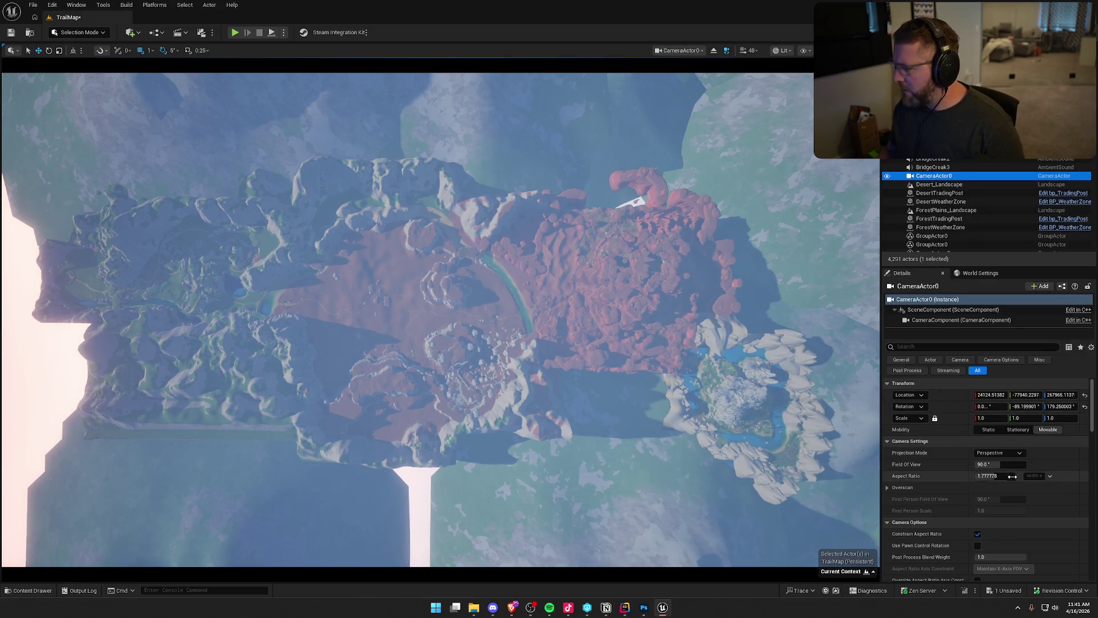
Step: Set CameraActor0 to Orthographic projection with Ortho Width 496455.75 framing the whole map
click(1007, 454)
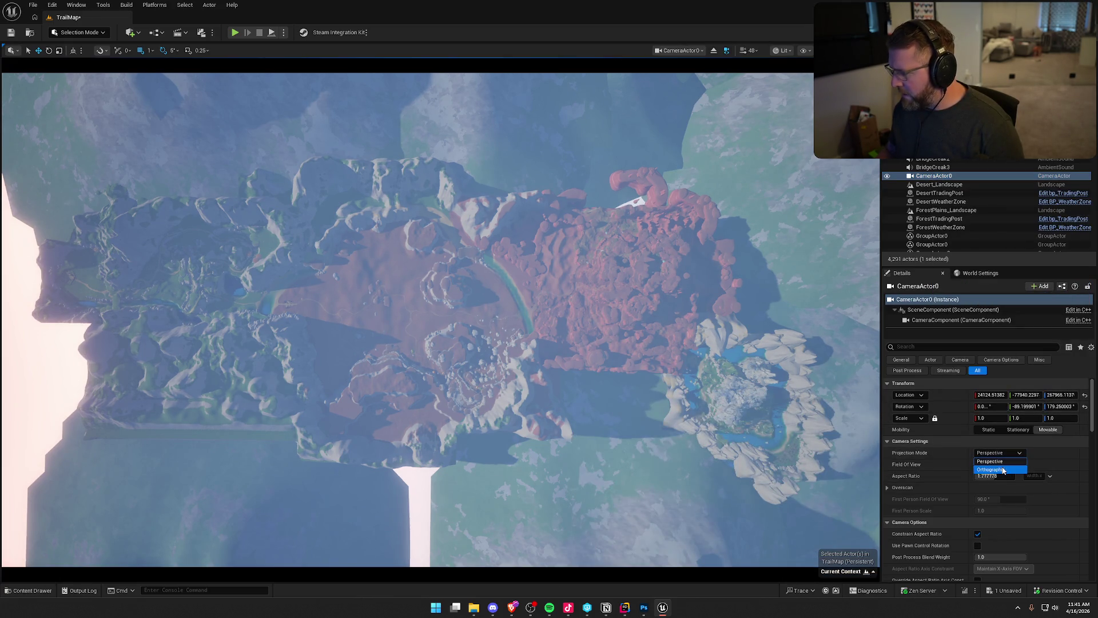
click(1001, 468)
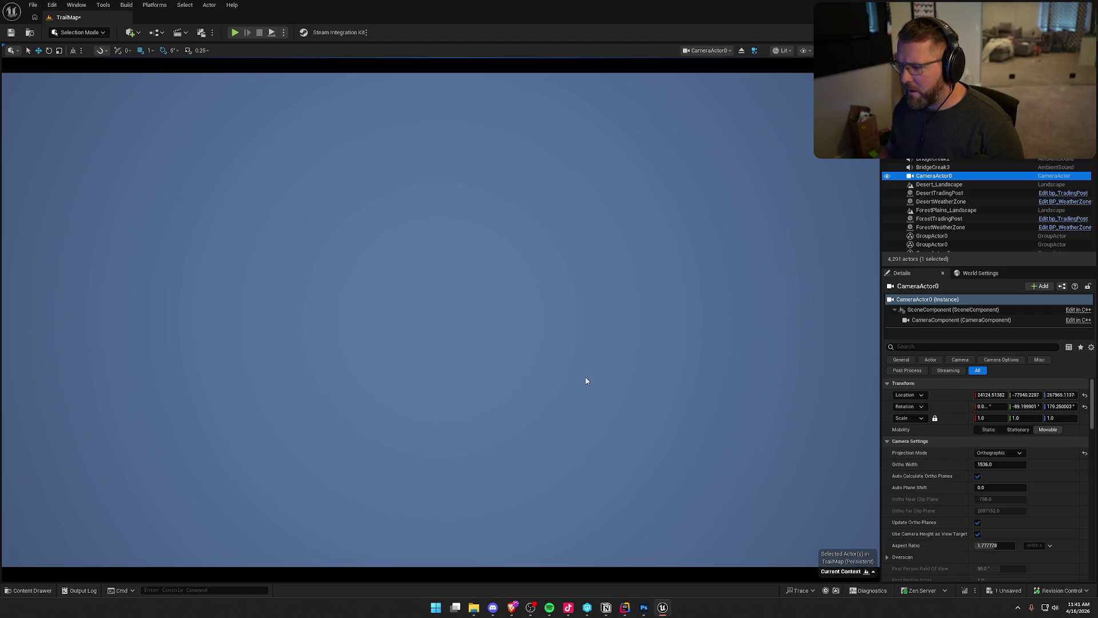
click(1002, 455)
click(1002, 461)
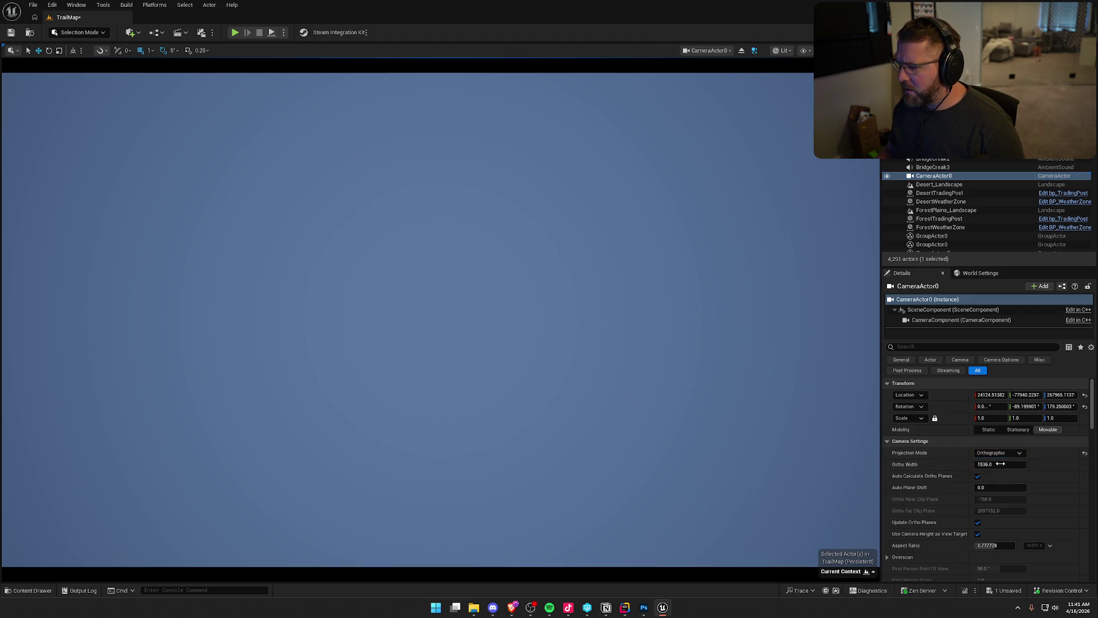
click(1003, 452)
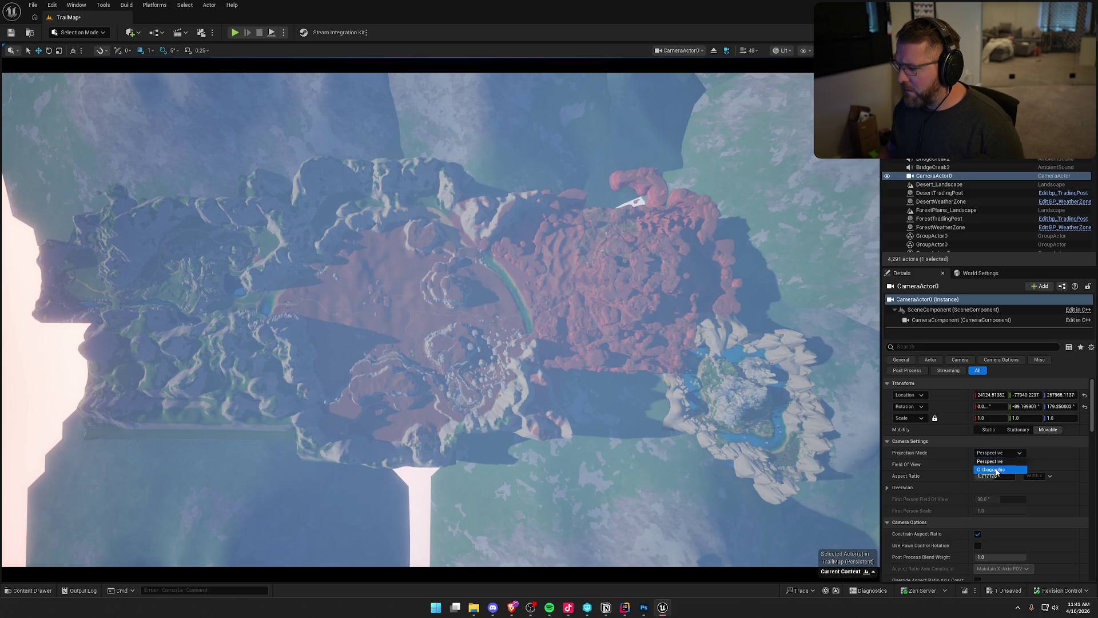
click(995, 470)
drag(999, 464, 1062, 464)
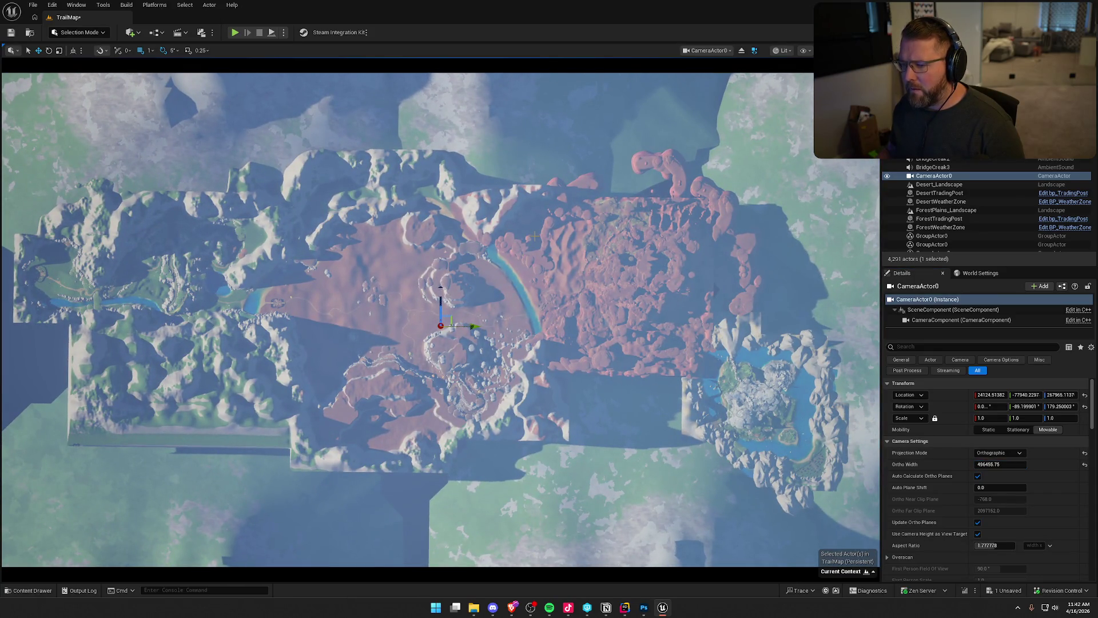
key(Escape)
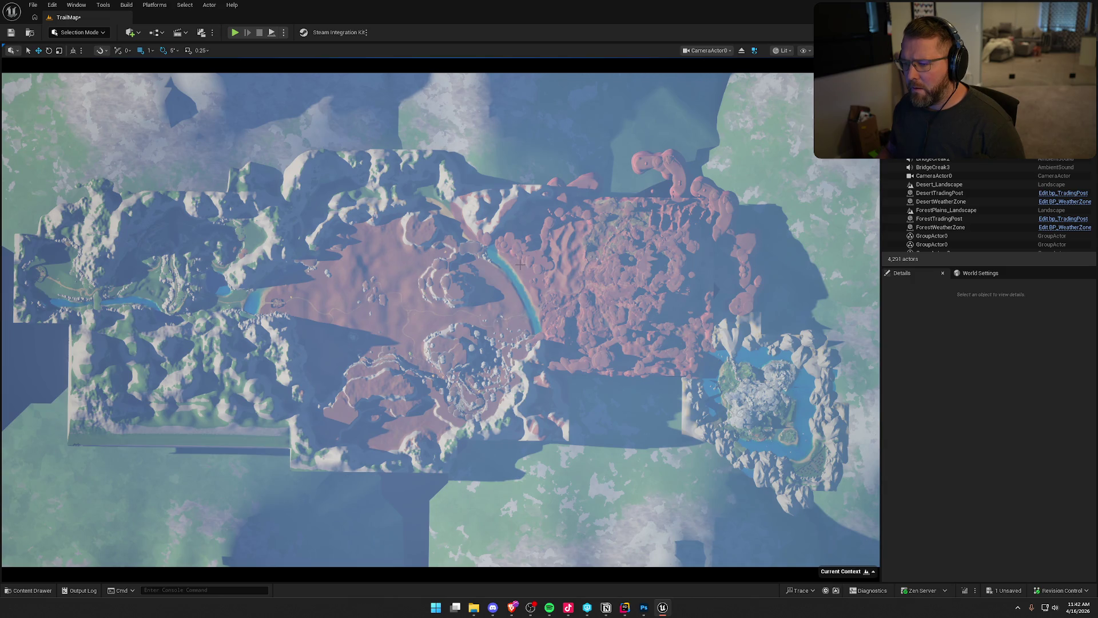
Step: Reselect CameraActor0 after briefly selecting the stylized sky, leaving its actions menu unused
click(522, 269)
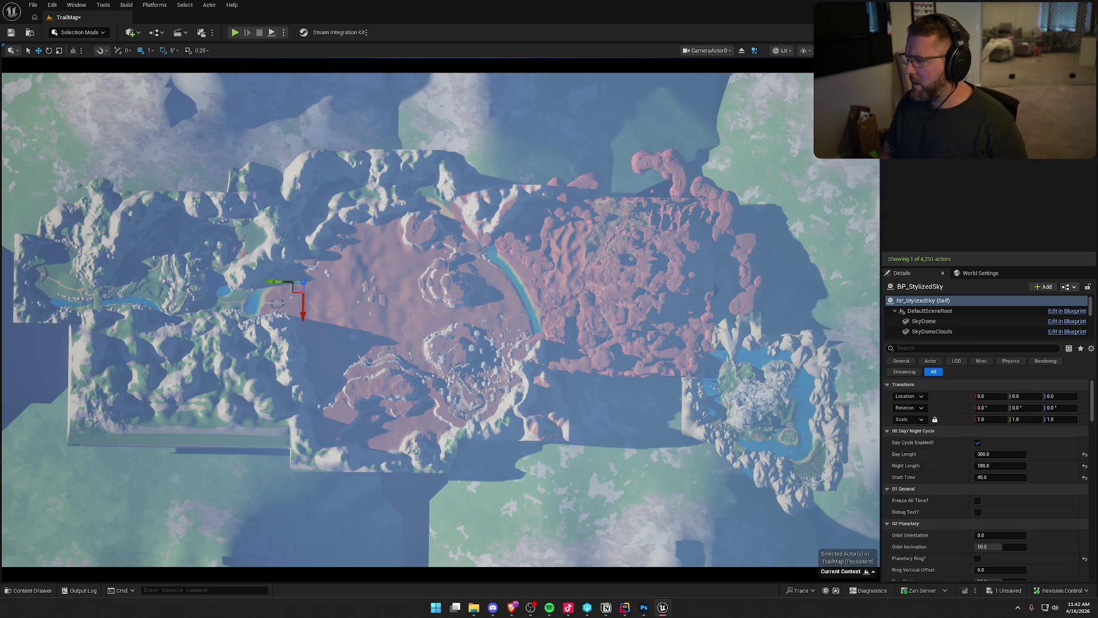
click(686, 214)
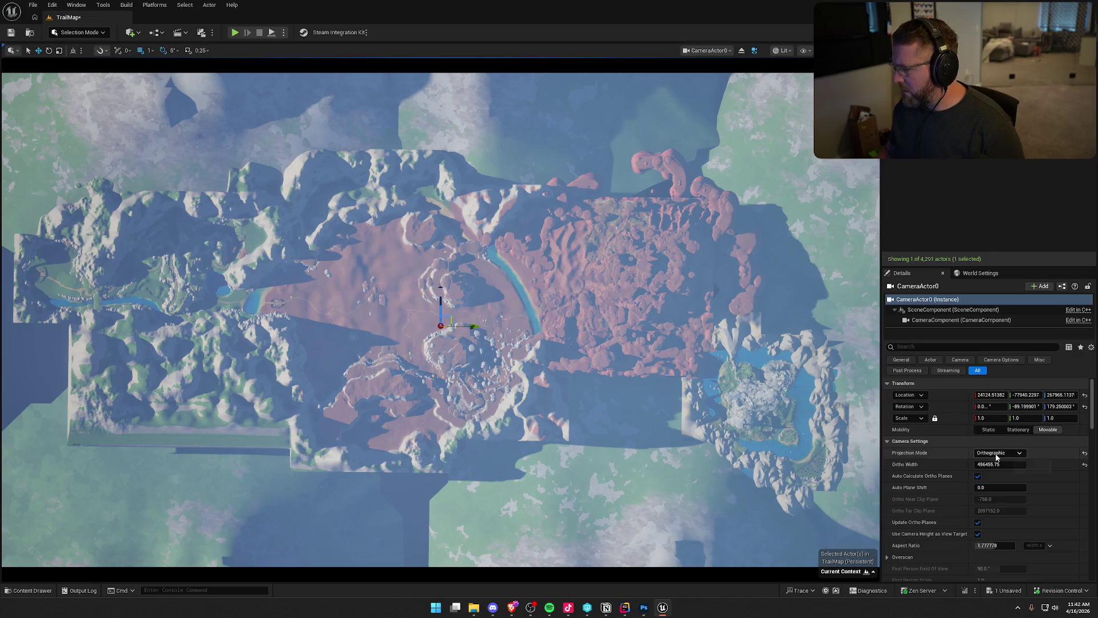
right_click(949, 137)
mouse_move(998, 160)
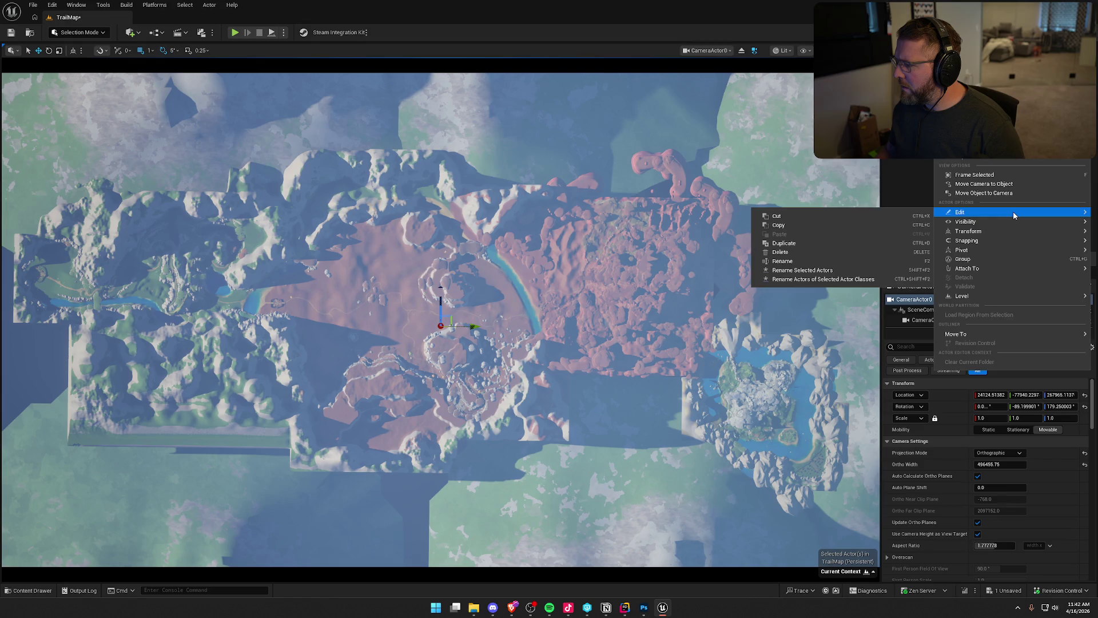
mouse_move(1012, 232)
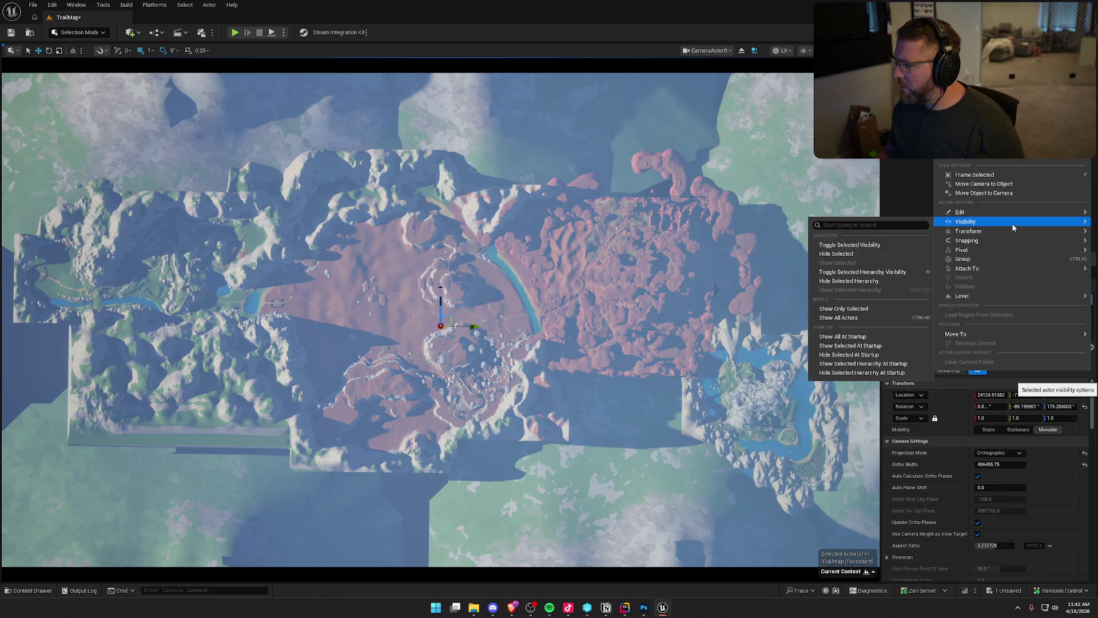
mouse_move(972, 241)
click(944, 192)
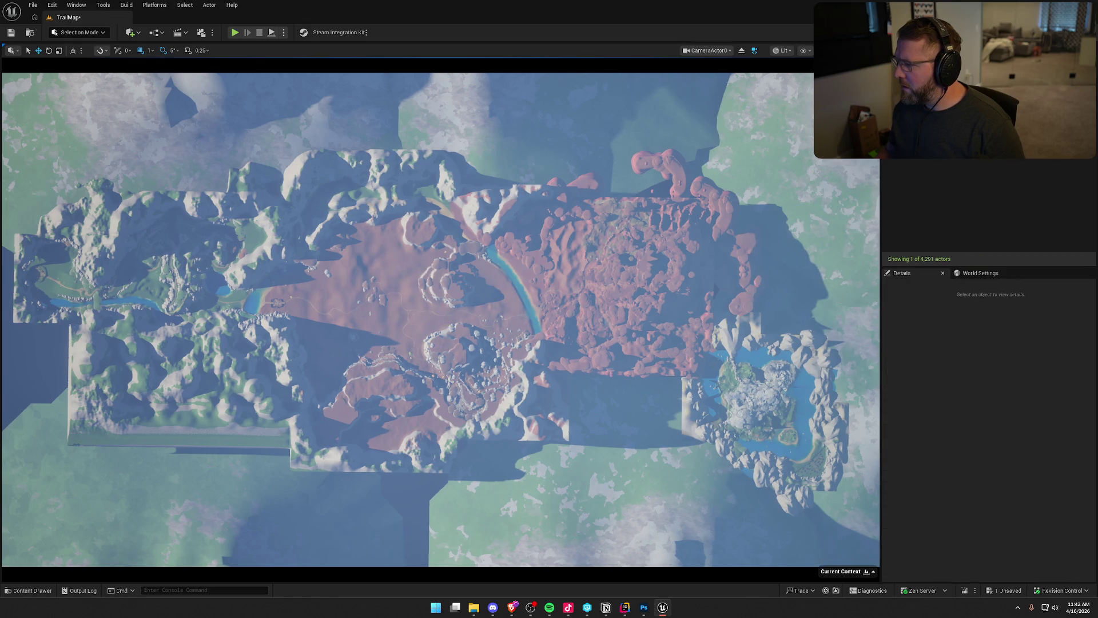
Step: Switch CameraActor0's Projection Mode back to Perspective
click(1003, 455)
click(998, 464)
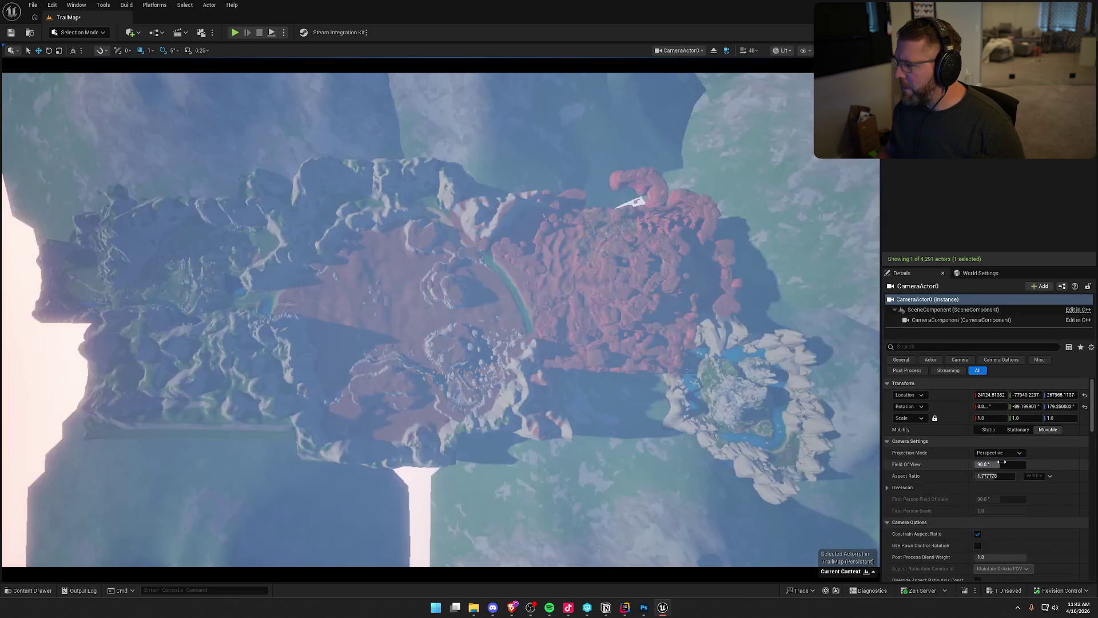
right_click(931, 114)
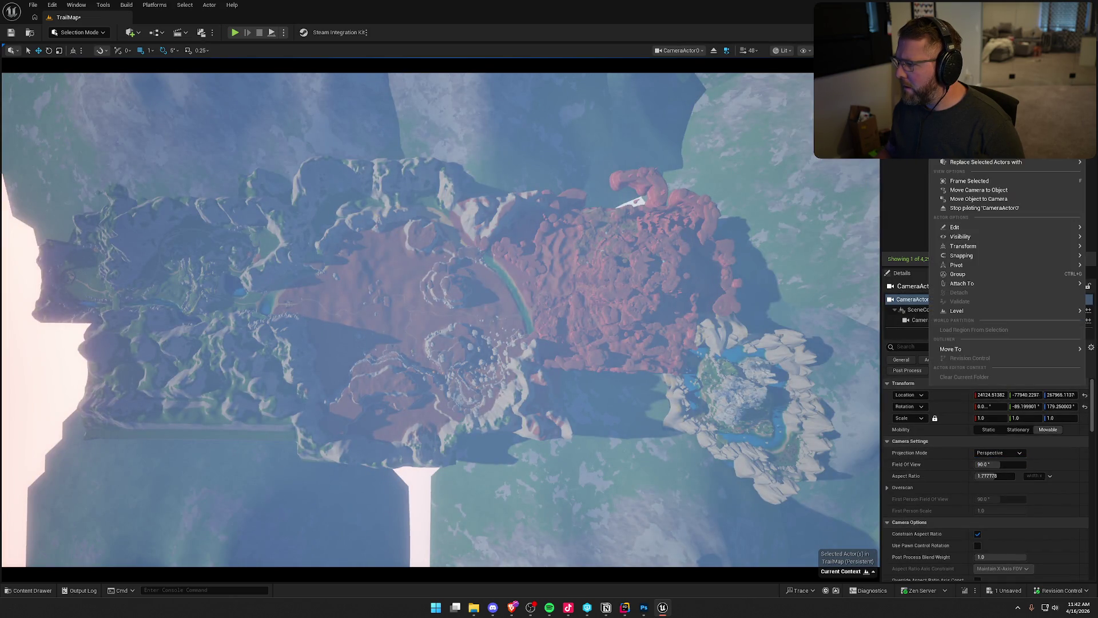
key(Escape)
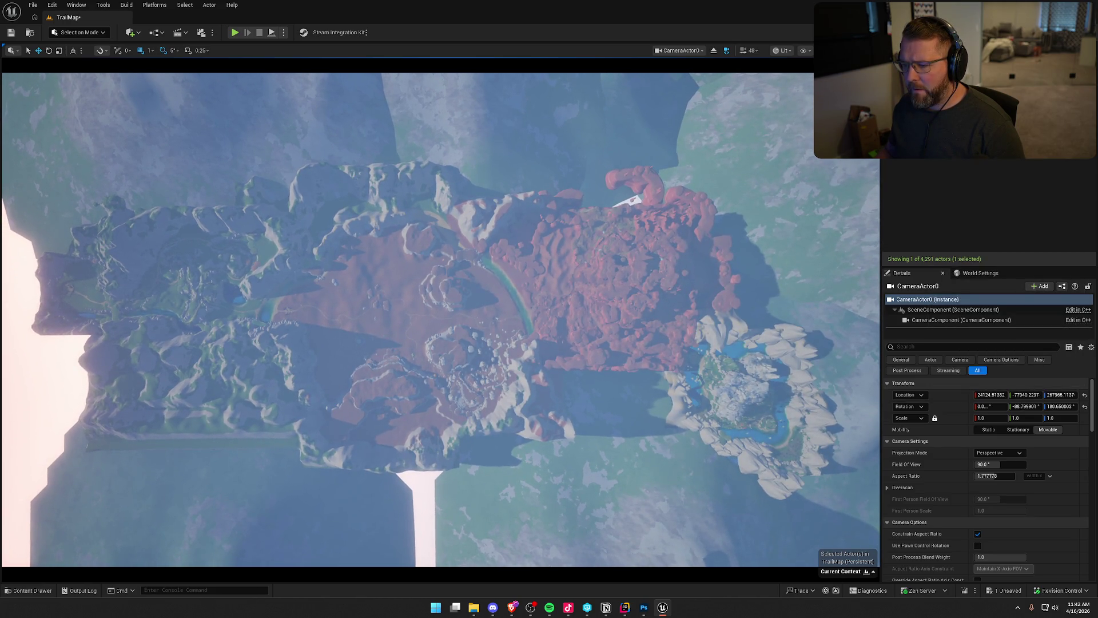
Step: Return CameraActor0 to Orthographic with Ortho Width about 488168.8, slightly nudging its position
click(1007, 453)
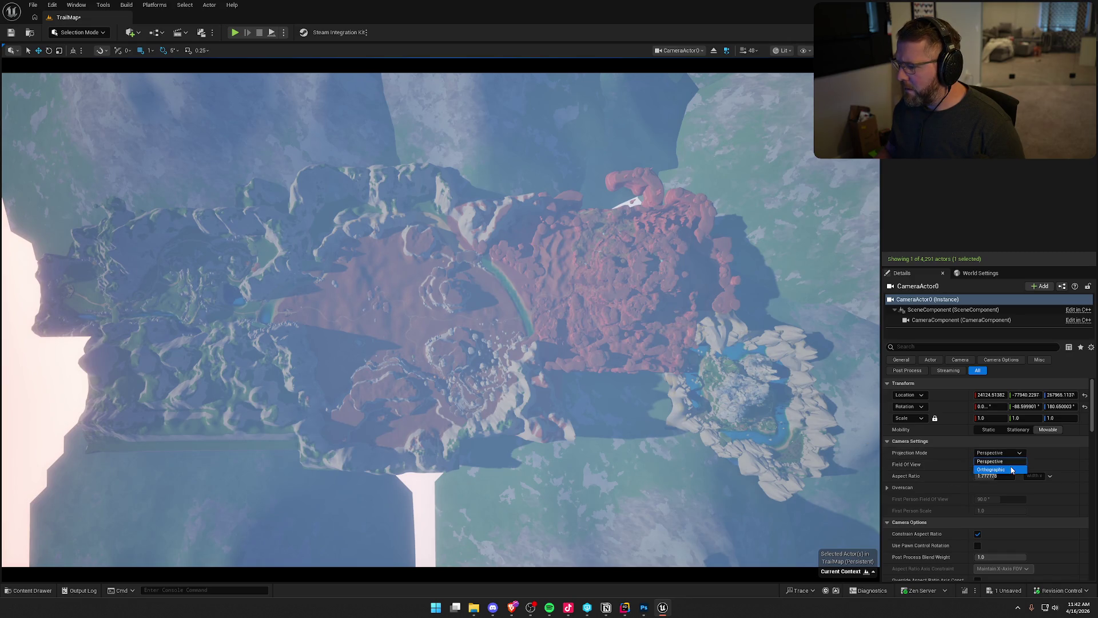
click(1012, 470)
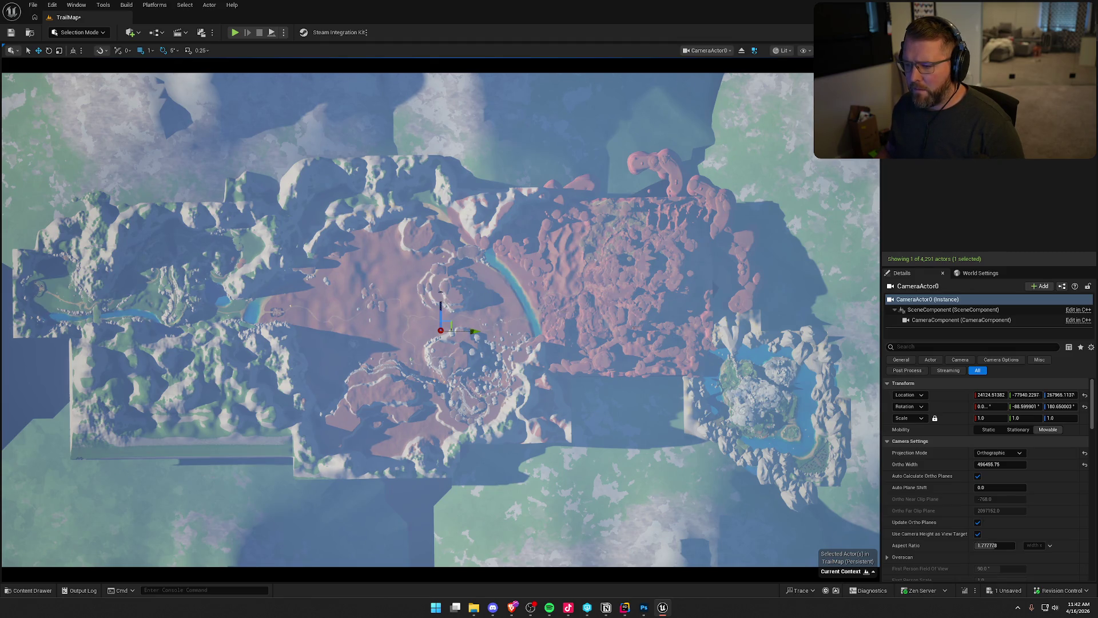
mouse_move(1001, 464)
mouse_down()
mouse_move(981, 464)
mouse_move(991, 464)
mouse_up()
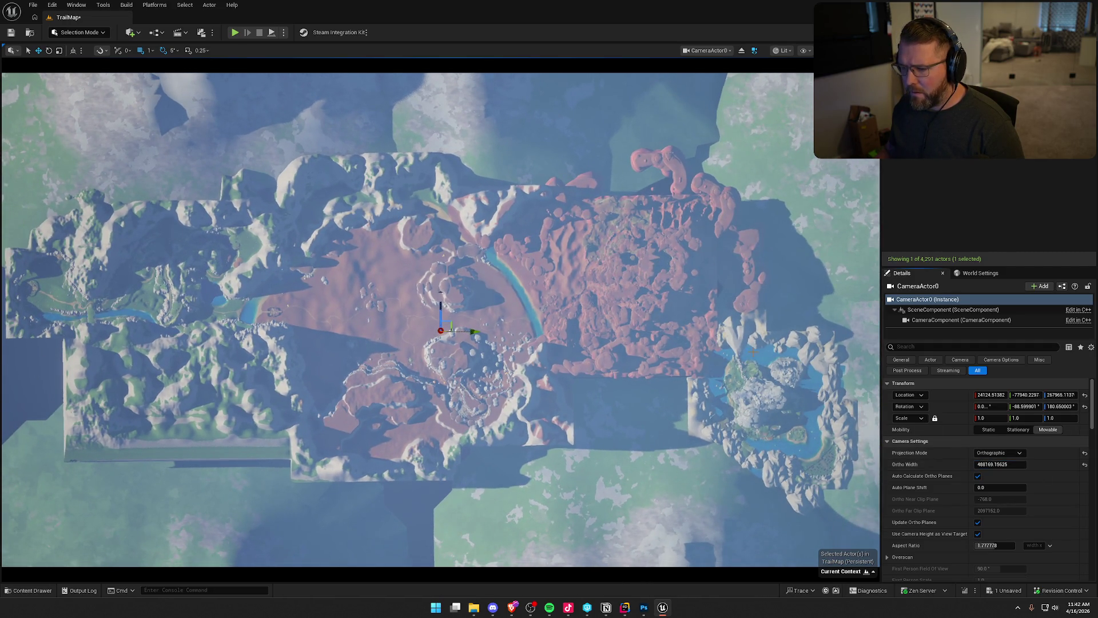
drag(472, 332, 465, 331)
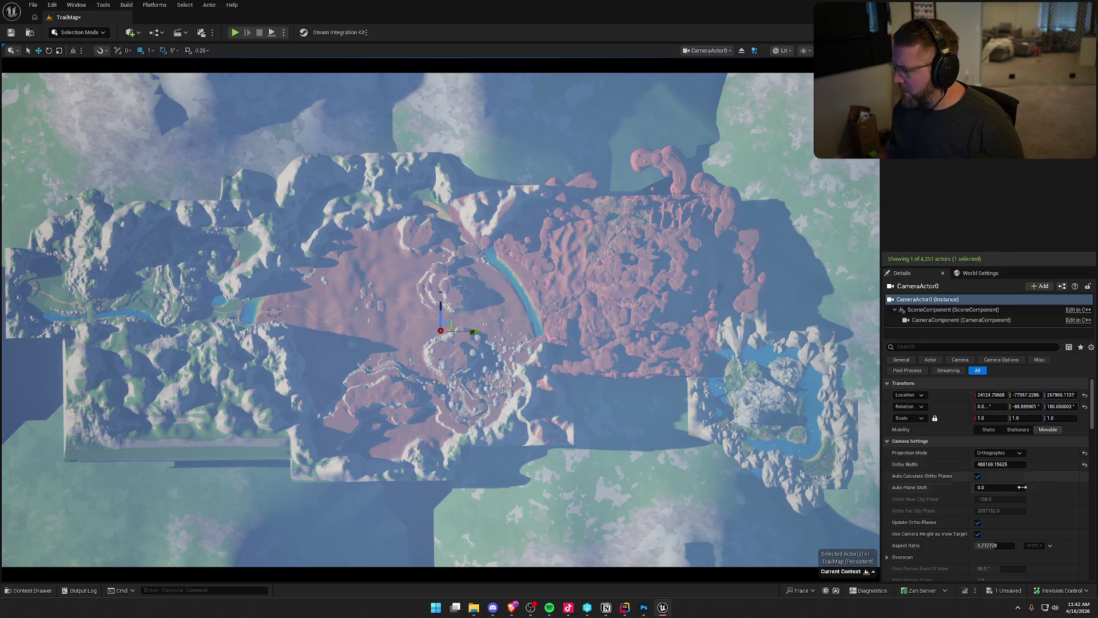
click(978, 477)
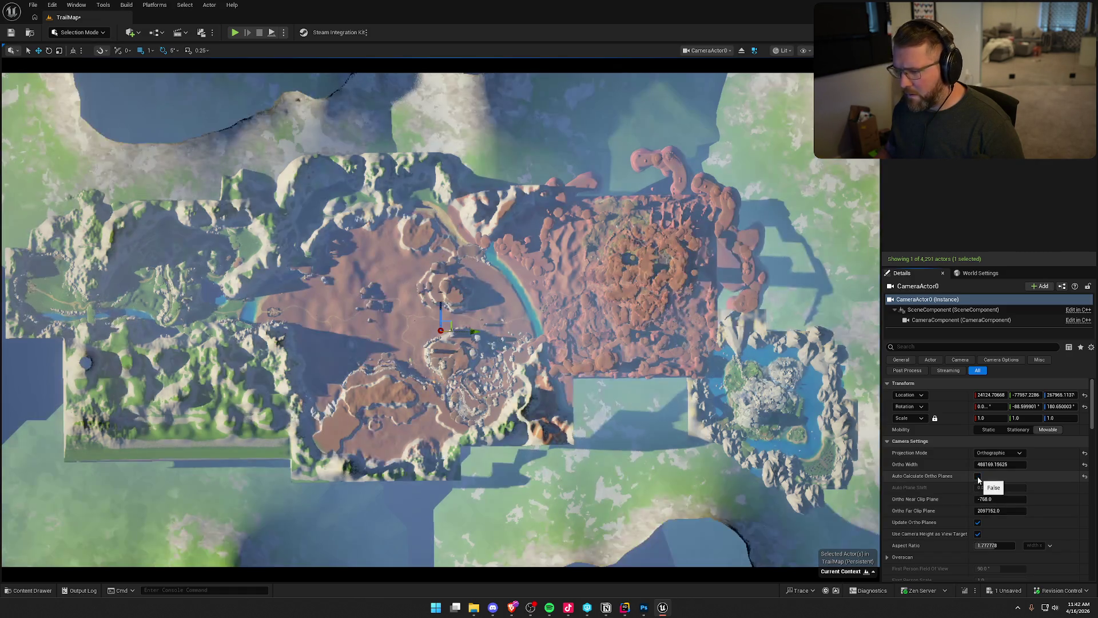
click(978, 477)
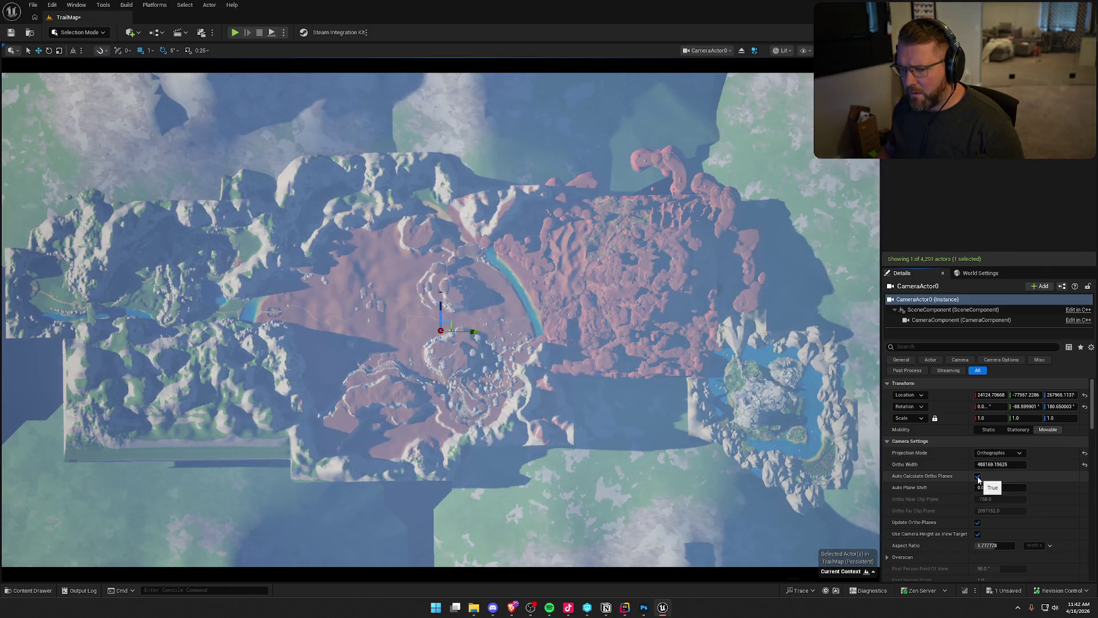
Step: Uncheck Constrain Aspect Ratio and scroll down to the Post Process section
scroll(957, 486, down, 1)
scroll(957, 485, down, 2)
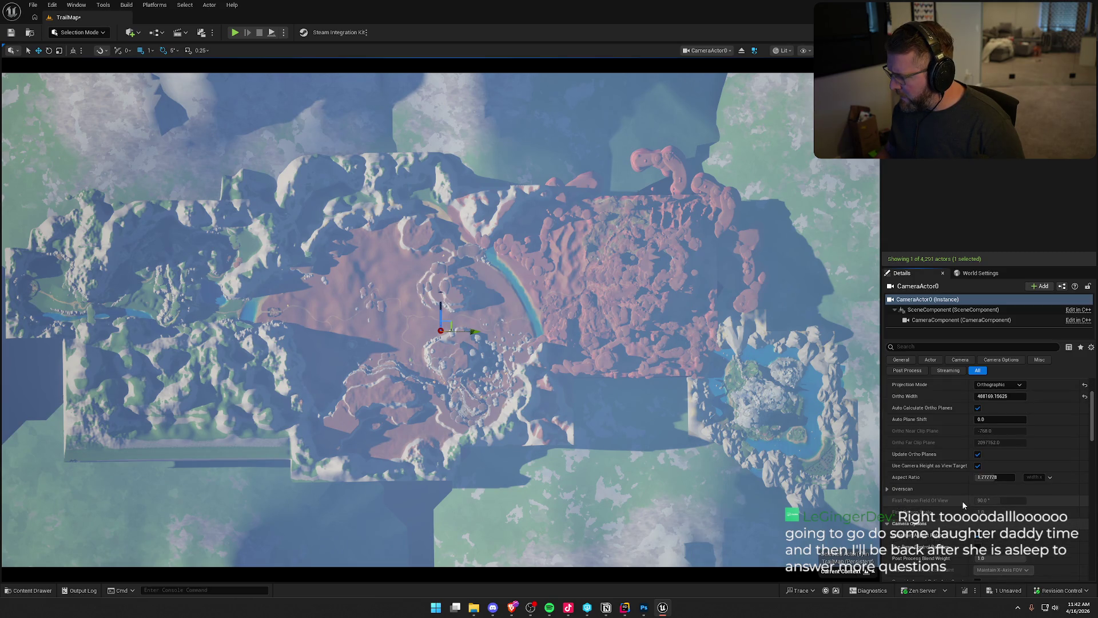
scroll(962, 504, down, 2)
scroll(963, 506, down, 1)
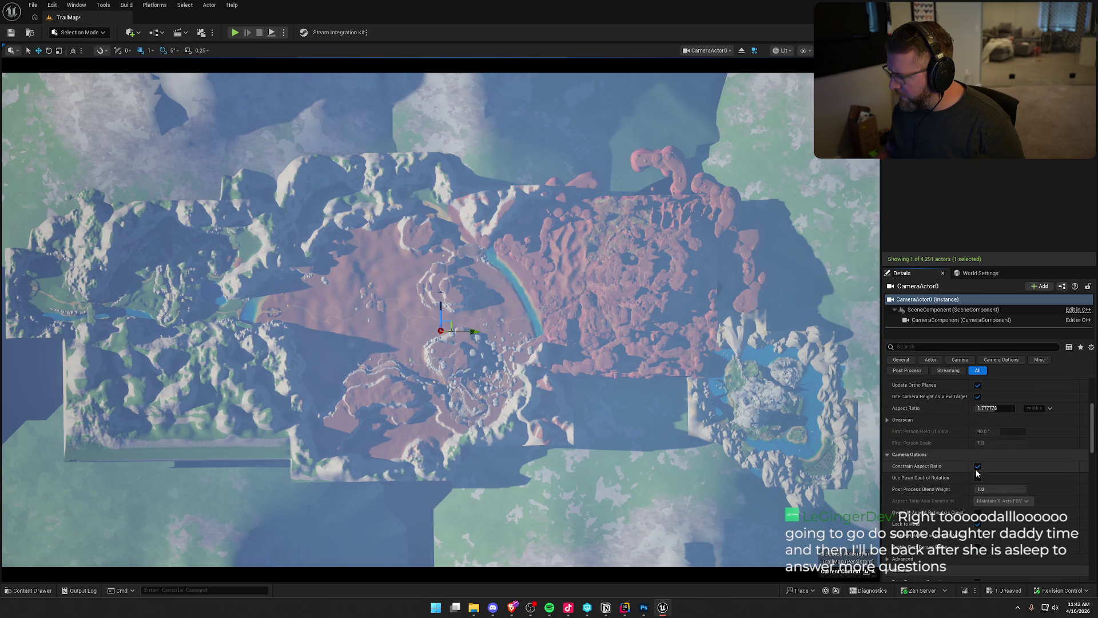
click(978, 465)
scroll(959, 532, down, 2)
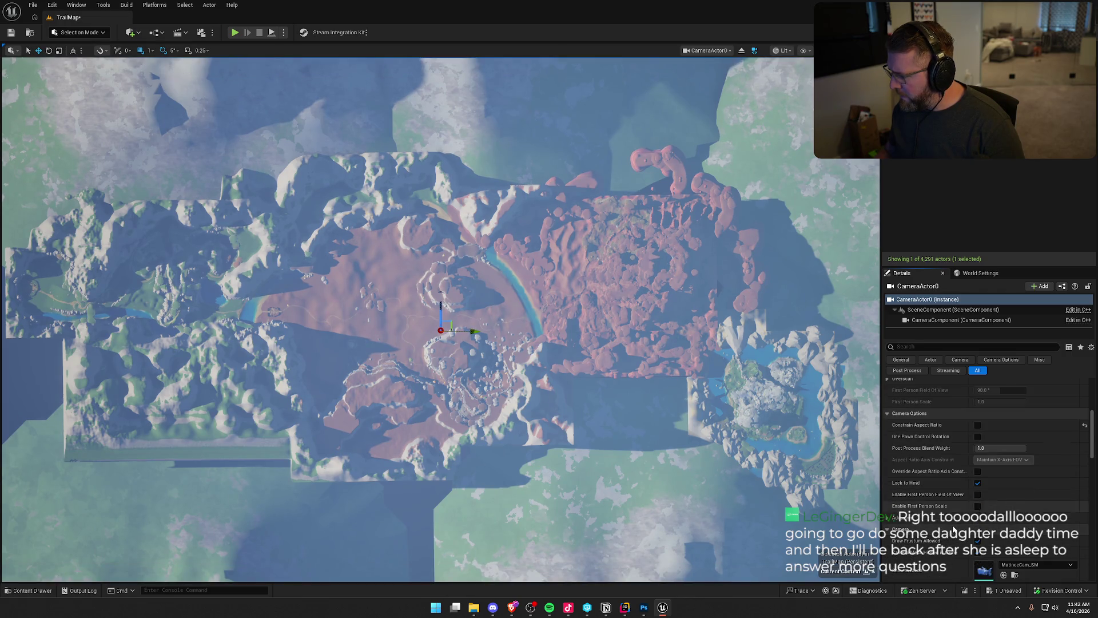
scroll(957, 531, down, 2)
scroll(954, 529, down, 1)
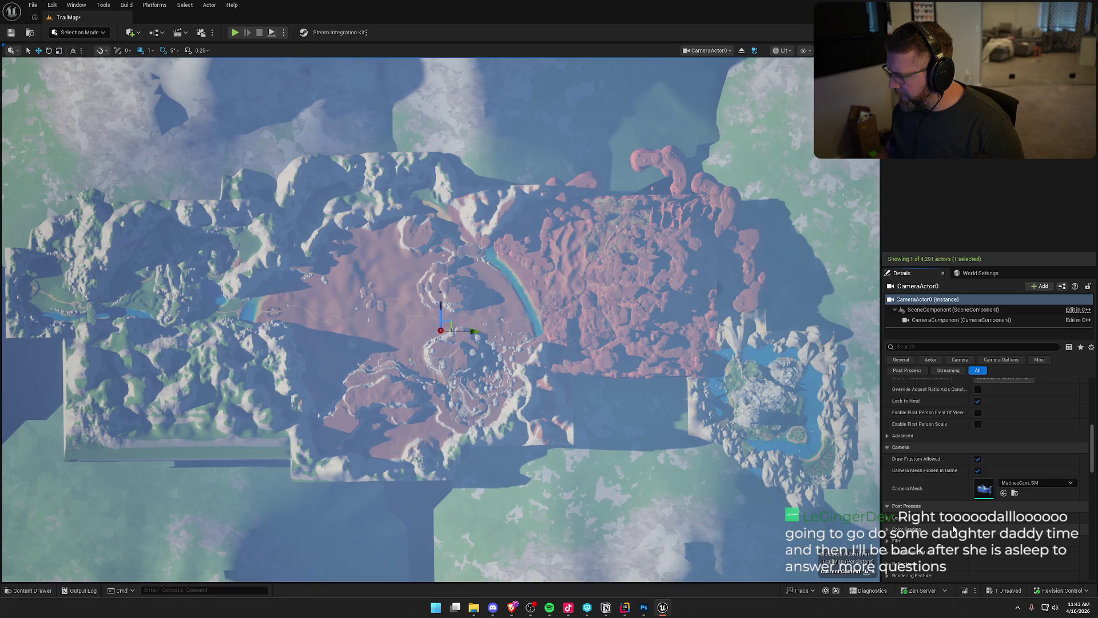
scroll(955, 529, down, 2)
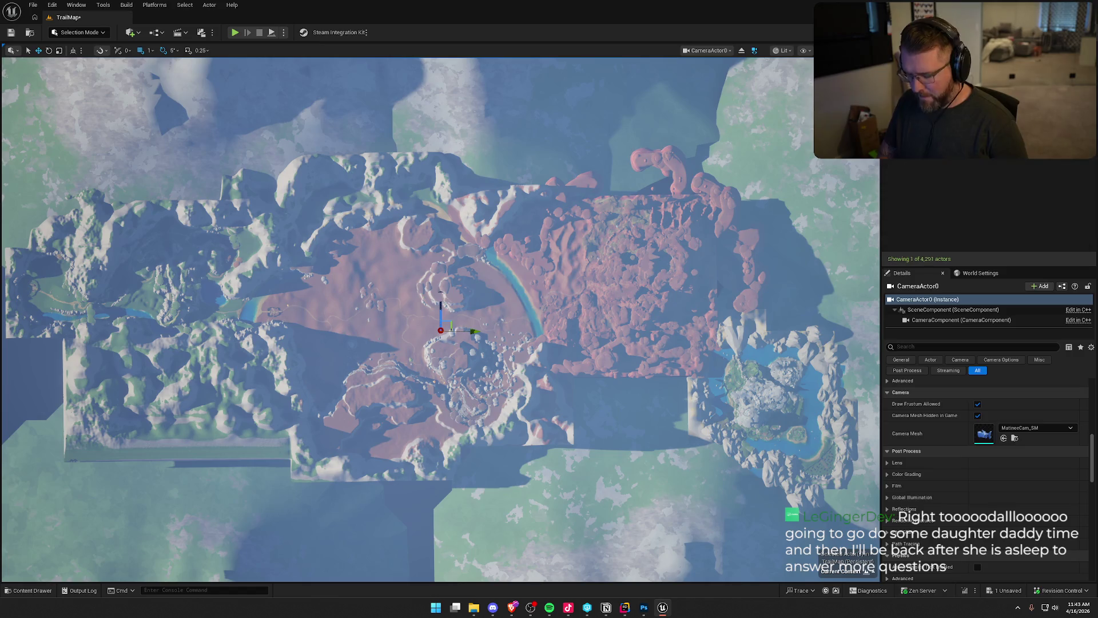
Step: Raise BP_StylizedSky's Day/Night Cycle Start Time to 146.277223 for brighter, even lighting
click(916, 91)
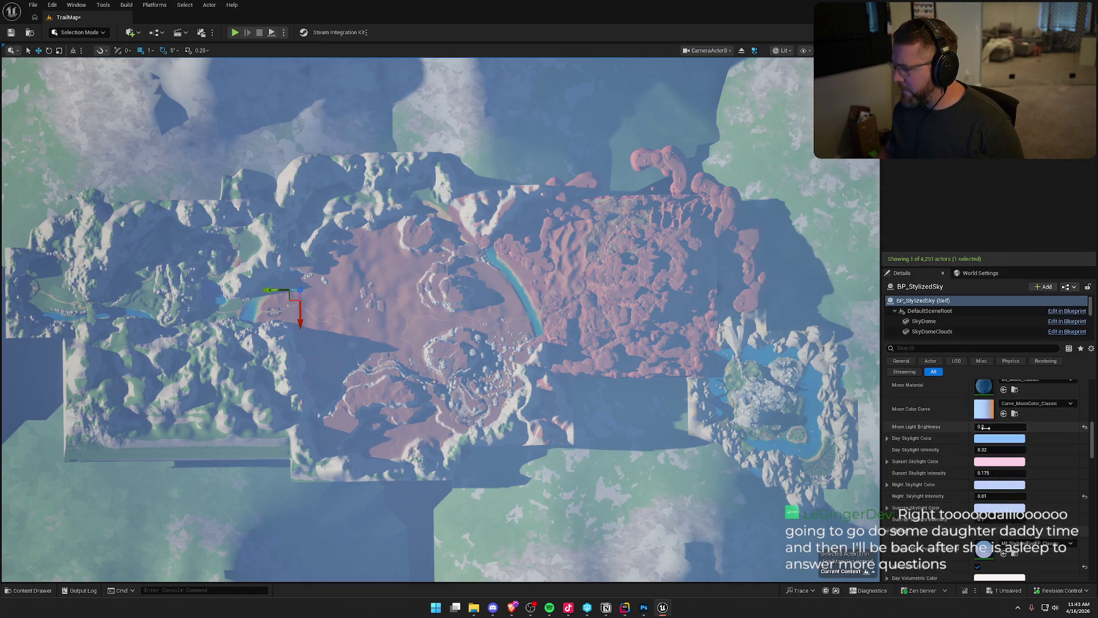
scroll(983, 427, up, 10)
drag(984, 477, 1033, 477)
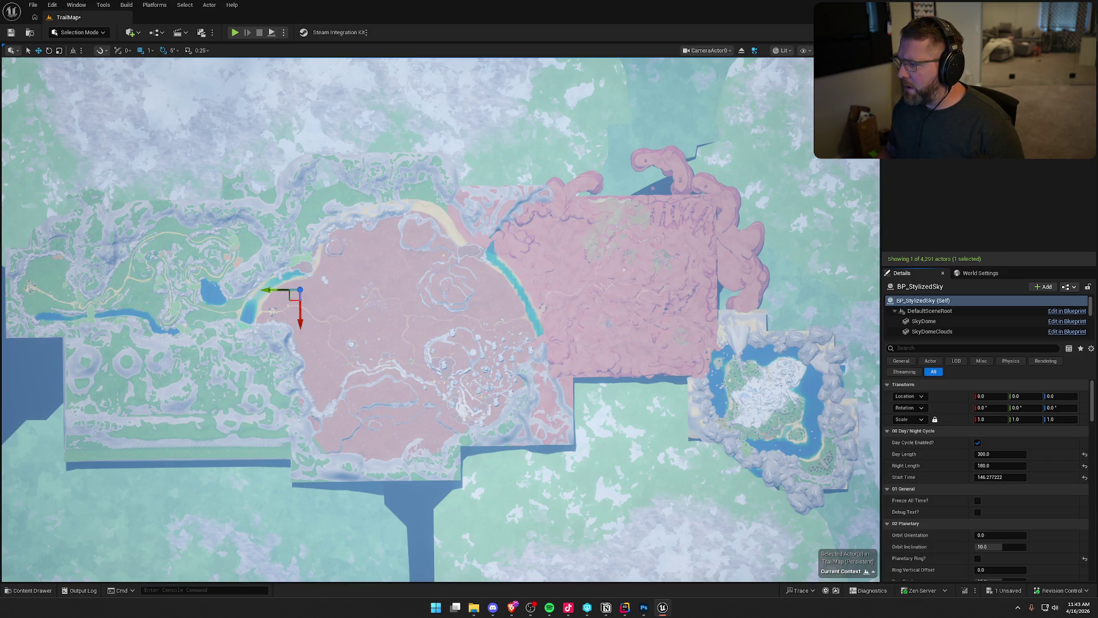
Step: Search the Outliner for 'sky' and reselect CameraActor0
text(fog)
key(BackSpace)
key(BackSpace)
key(BackSpace)
text(sky)
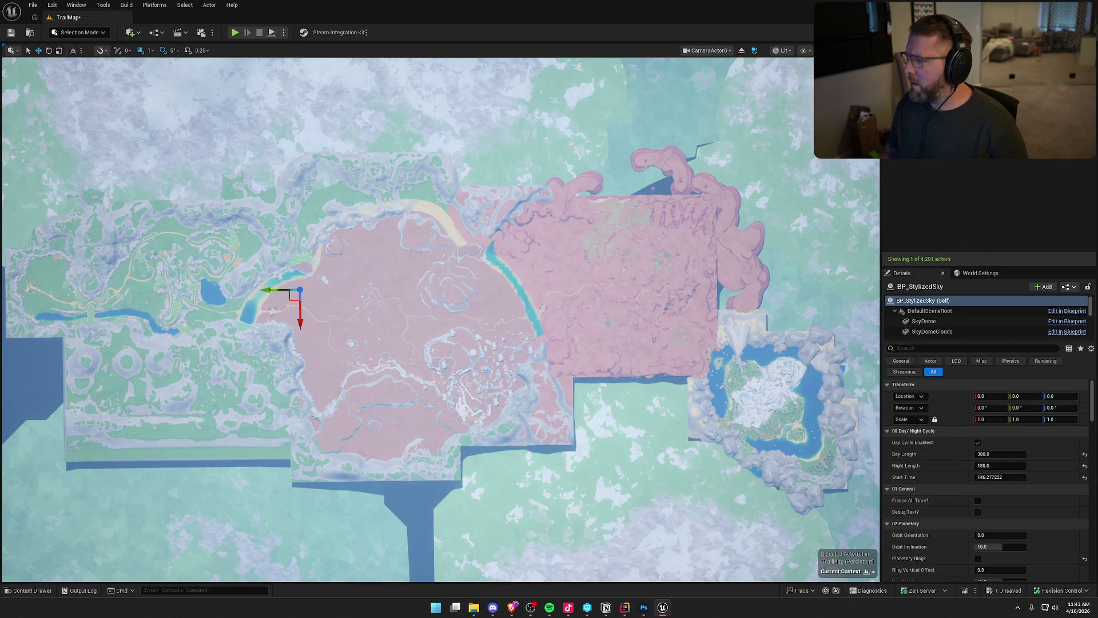
click(970, 176)
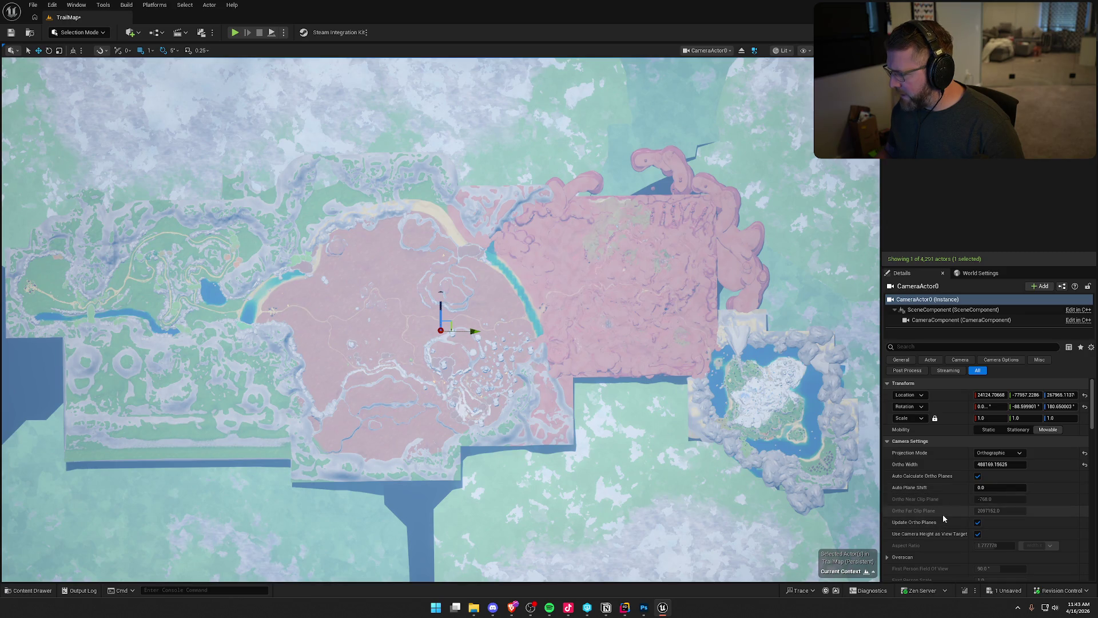
Step: Set the camera's exposure Metering Mode to Manual with Exposure Compensation around 9.4
scroll(943, 514, down, 6)
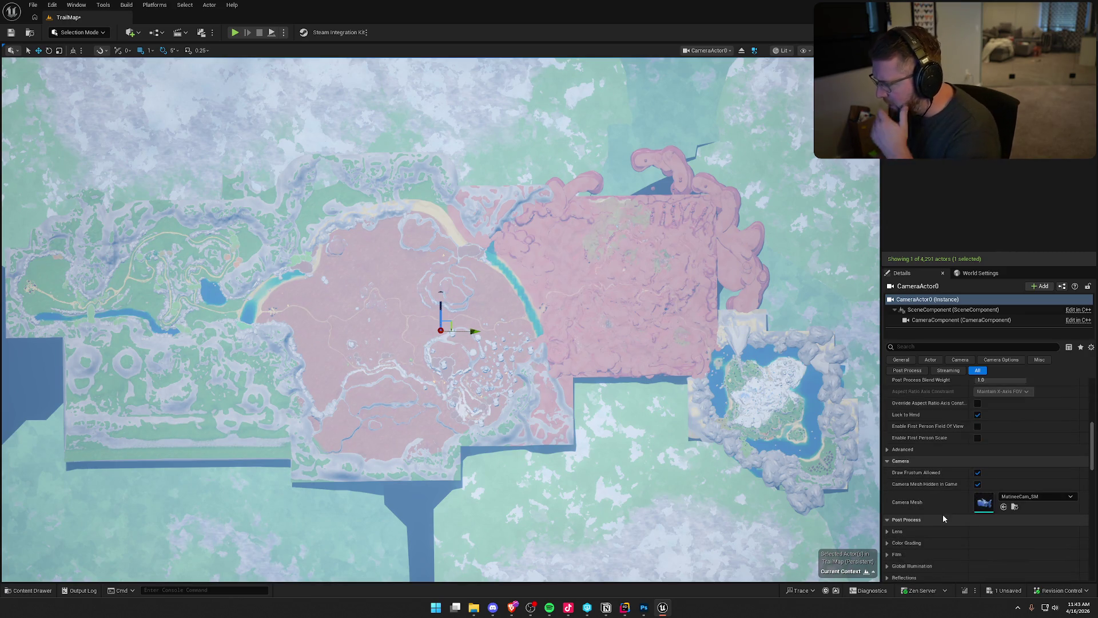
scroll(943, 518, down, 5)
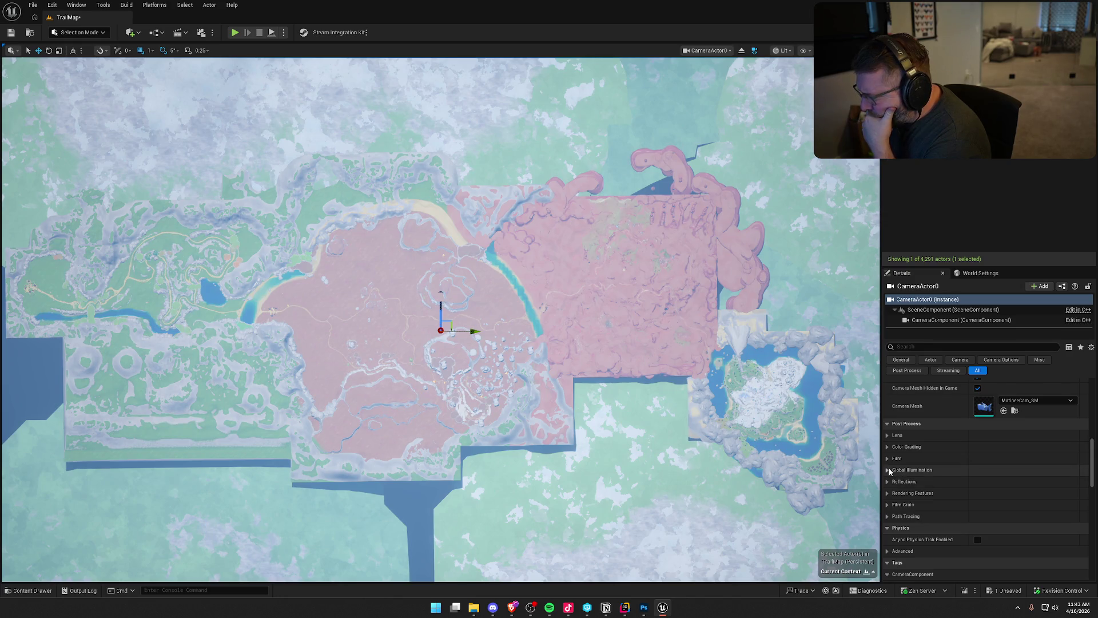
click(888, 435)
click(895, 469)
scroll(901, 458, down, 2)
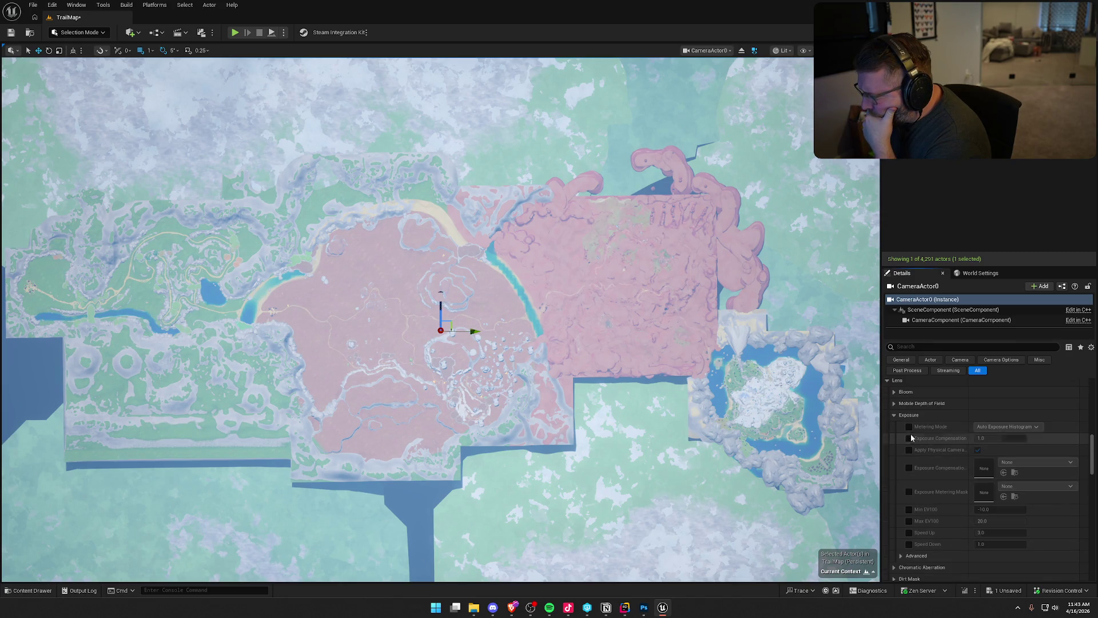
click(1024, 426)
click(1004, 453)
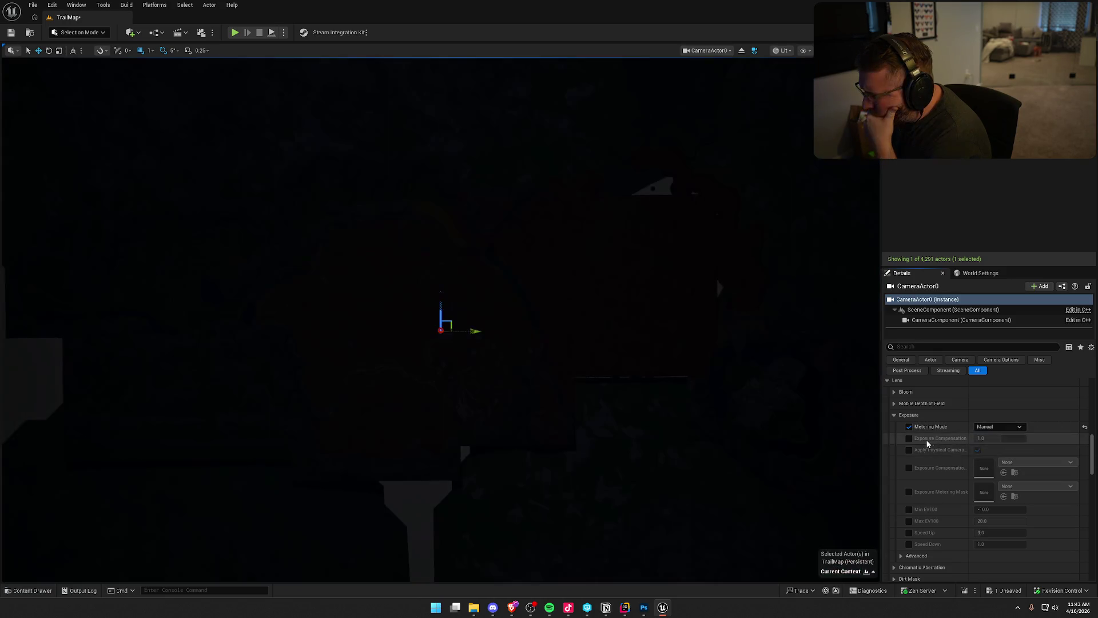
click(909, 439)
mouse_move(981, 438)
mouse_down()
mouse_move(1019, 438)
mouse_move(993, 438)
mouse_move(1004, 441)
mouse_up()
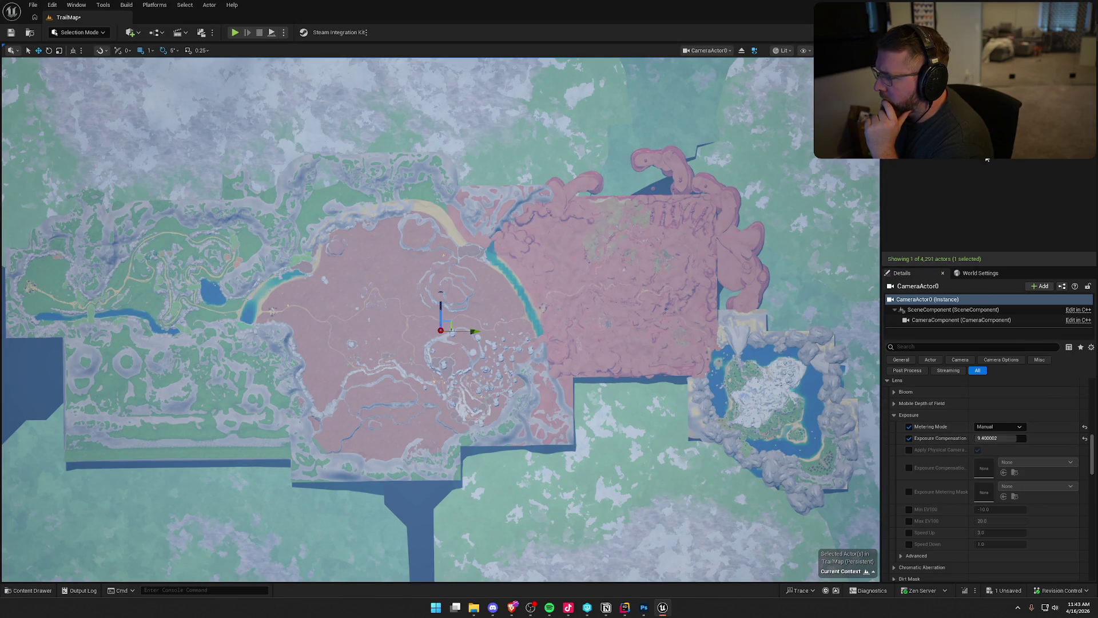
Step: Shift CameraActor0 to Y about -74179 and select the snowy mountain mesh
drag(1091, 449, 1090, 388)
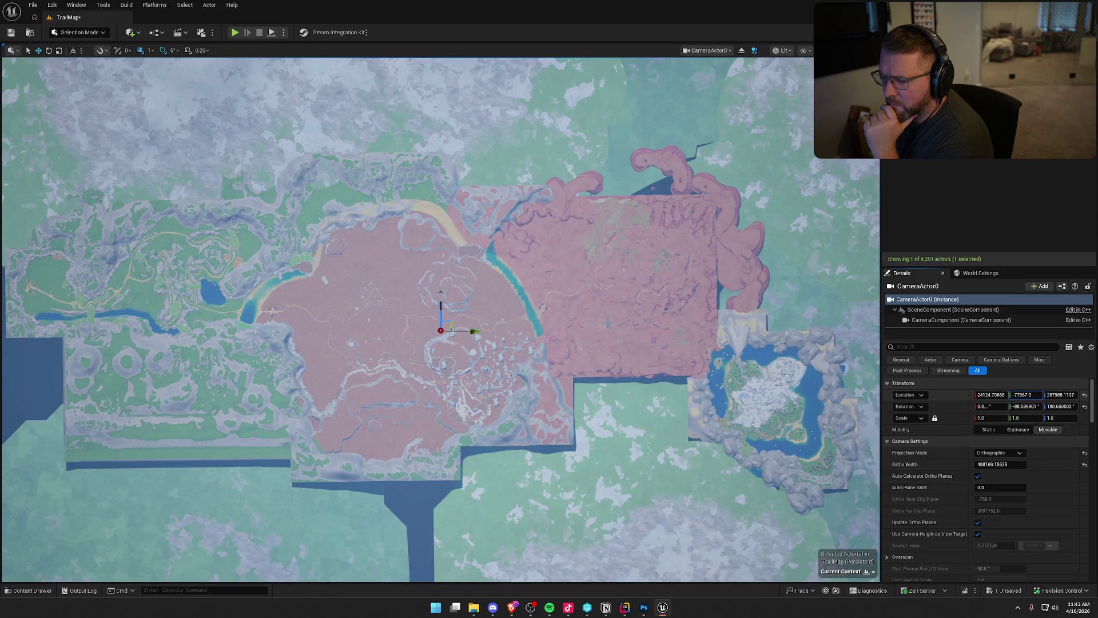
drag(1026, 394, 1041, 395)
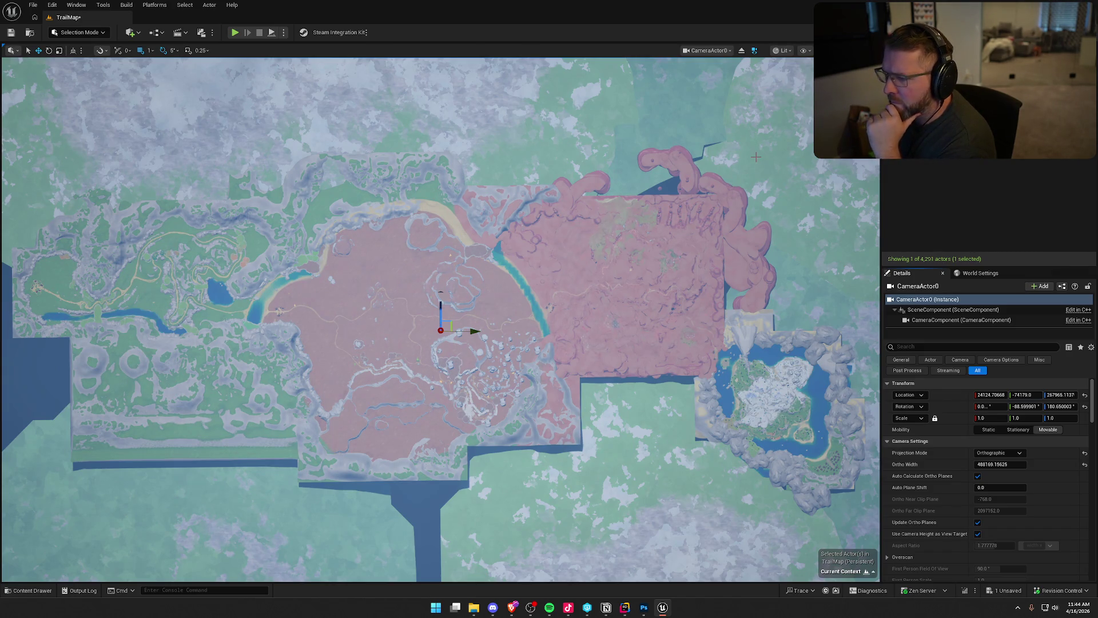
click(540, 114)
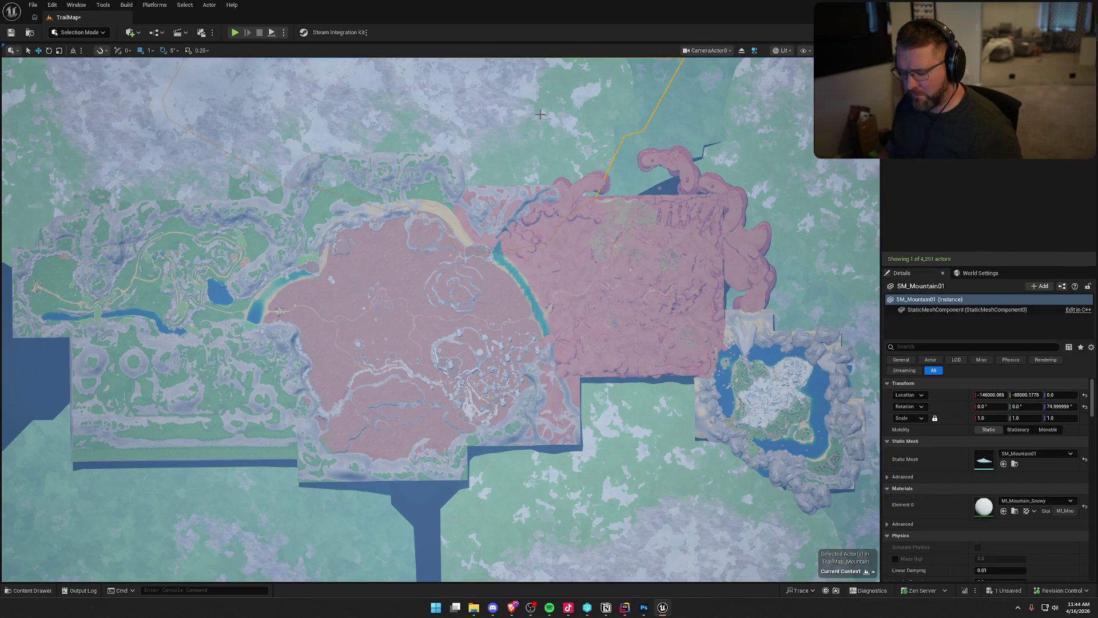
Step: Remove each snowy SM_Mountain backdrop mesh around the map, leaving open blue water
key(Delete)
click(540, 114)
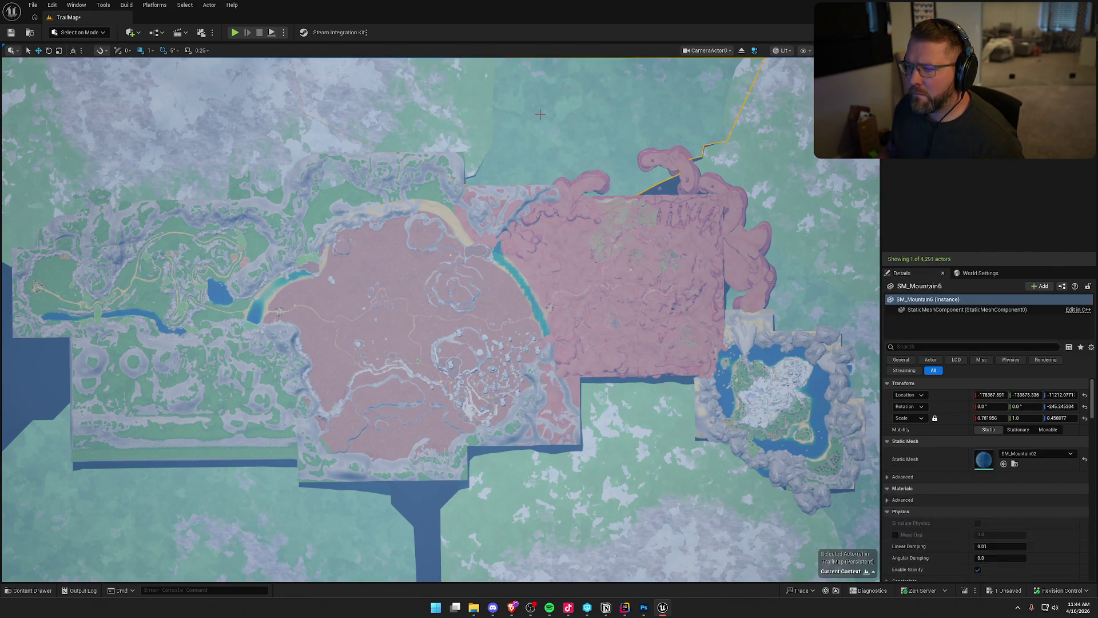
key(Delete)
click(413, 118)
key(Delete)
click(414, 117)
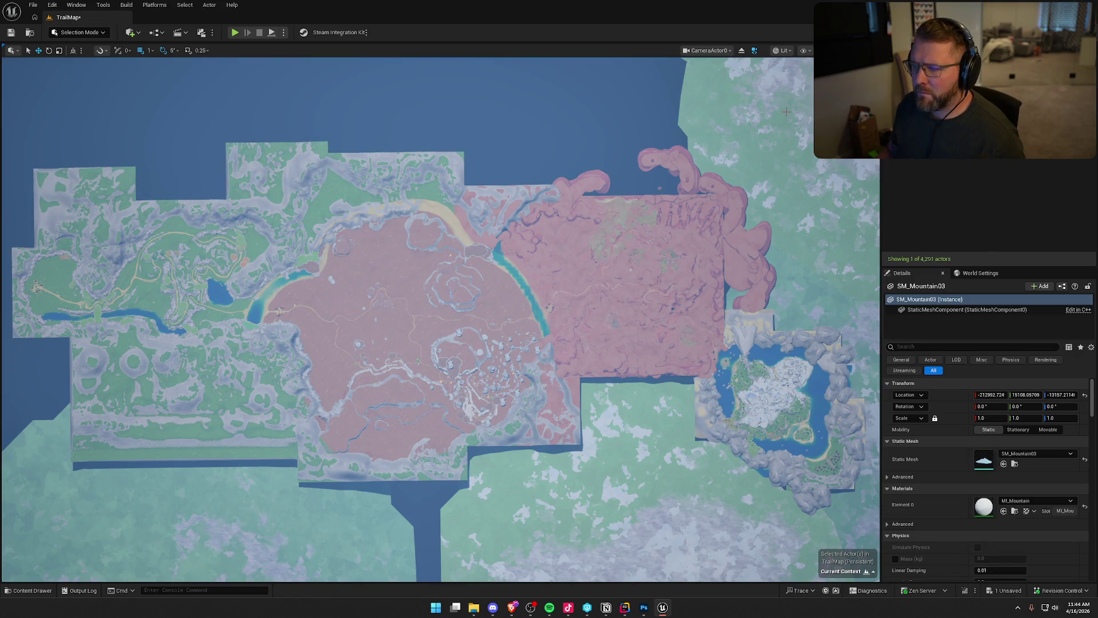
key(Delete)
click(799, 309)
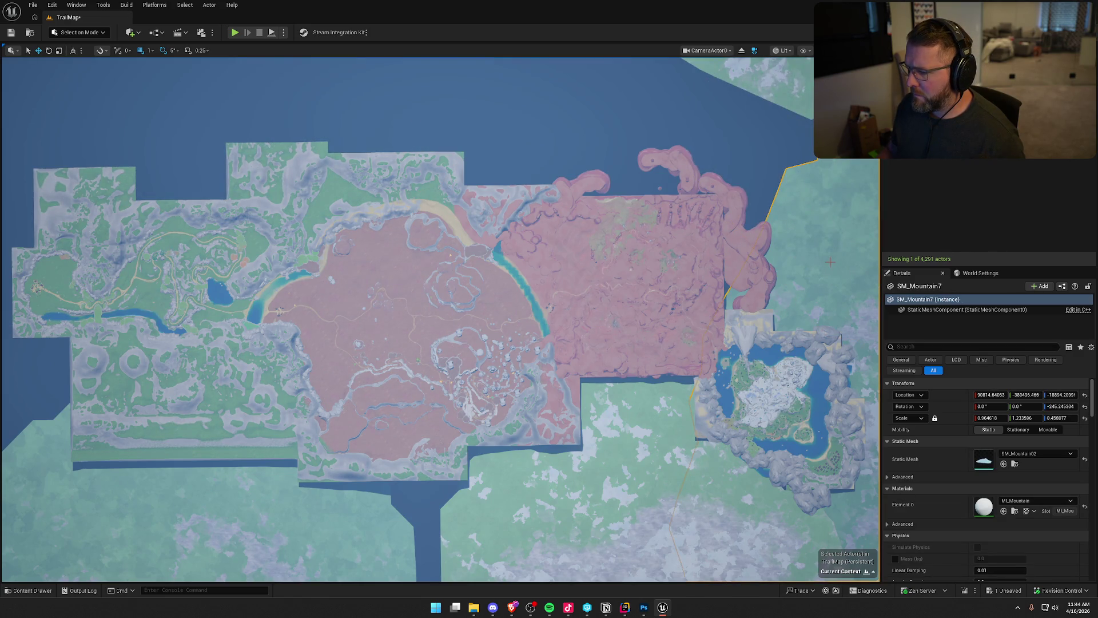
key(Delete)
click(663, 542)
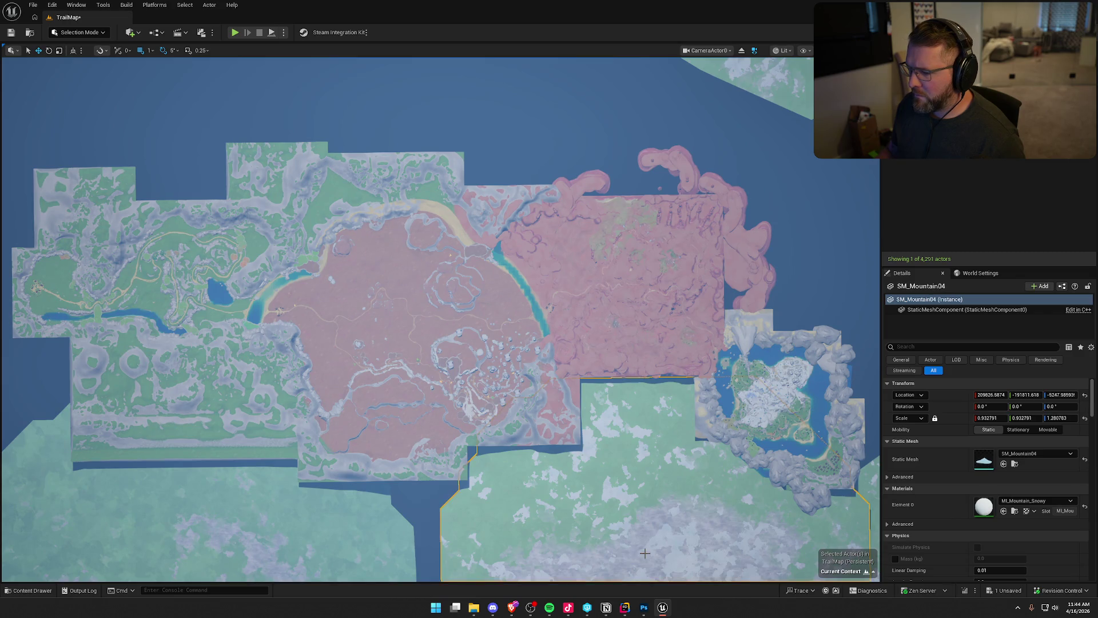
key(Delete)
click(729, 557)
key(Delete)
click(800, 555)
key(Delete)
click(703, 214)
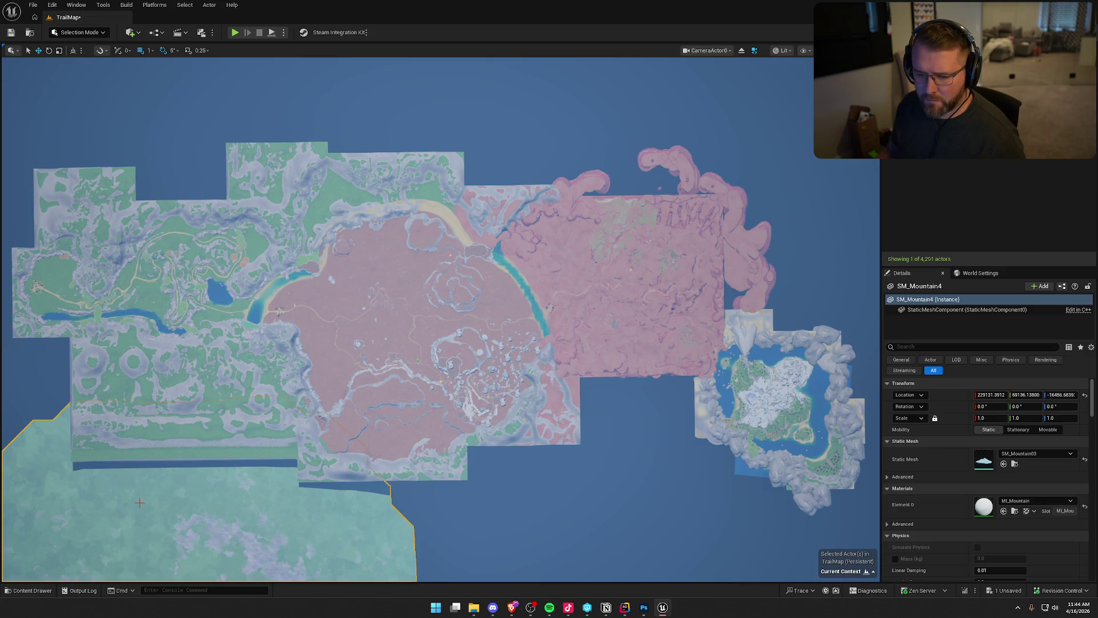
key(Delete)
click(461, 548)
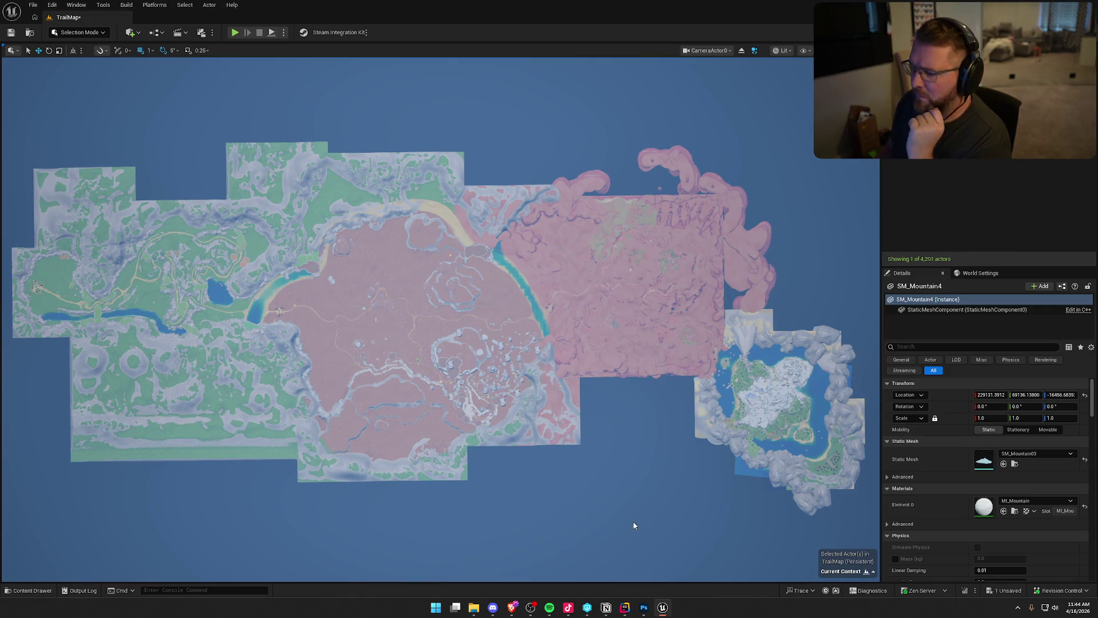
click(927, 68)
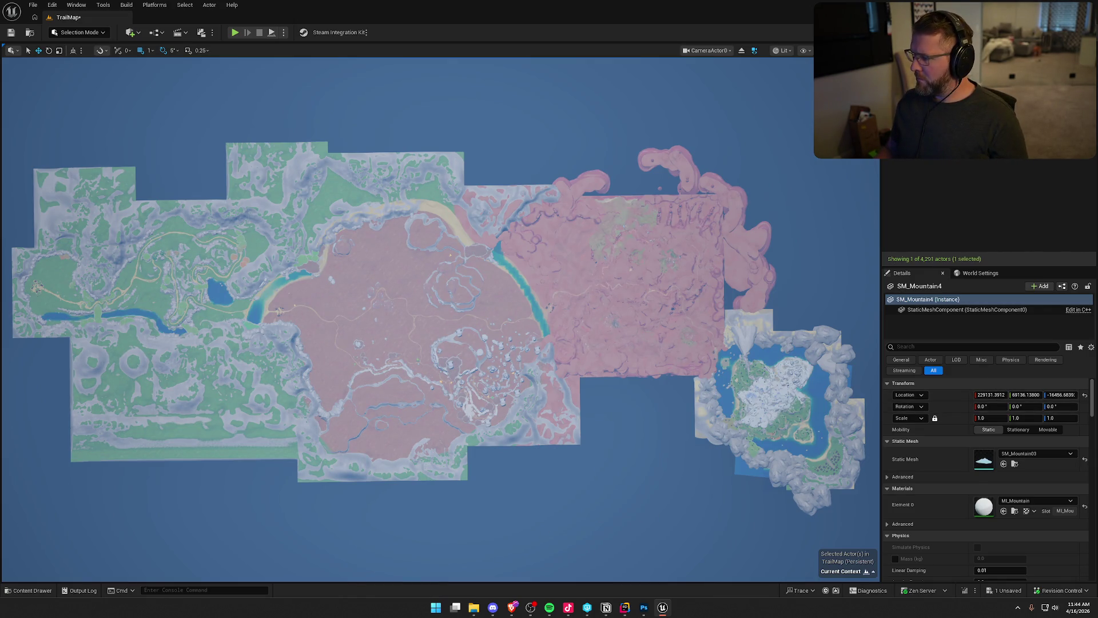
Step: Set CameraActor0's rotation to pitch -90° and roll 180°
click(1025, 407)
text(-90)
key(Return)
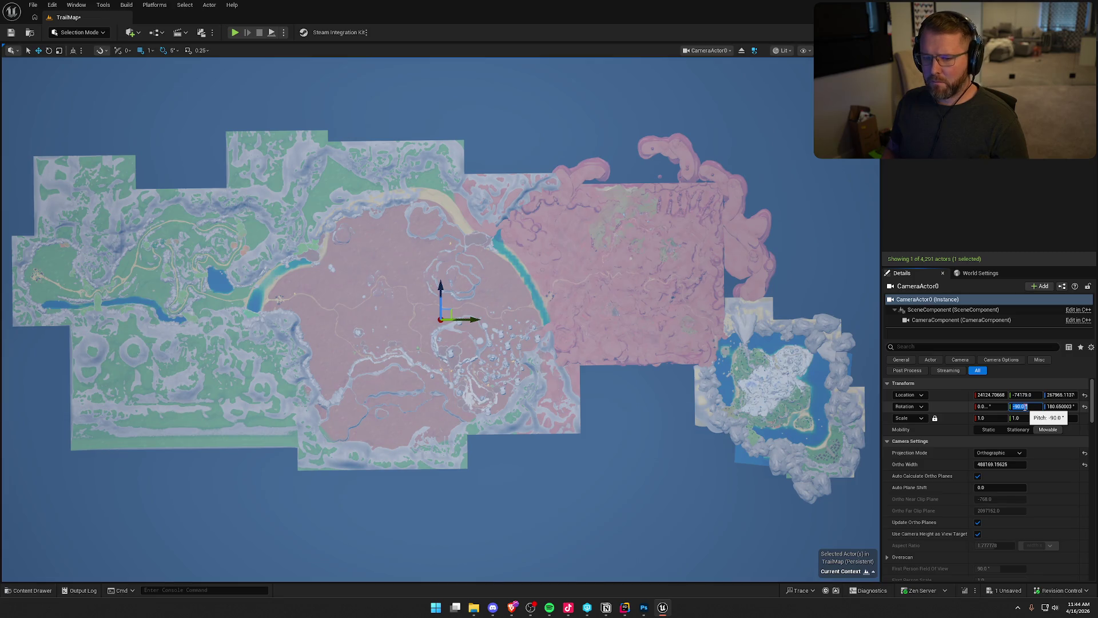
key(Tab)
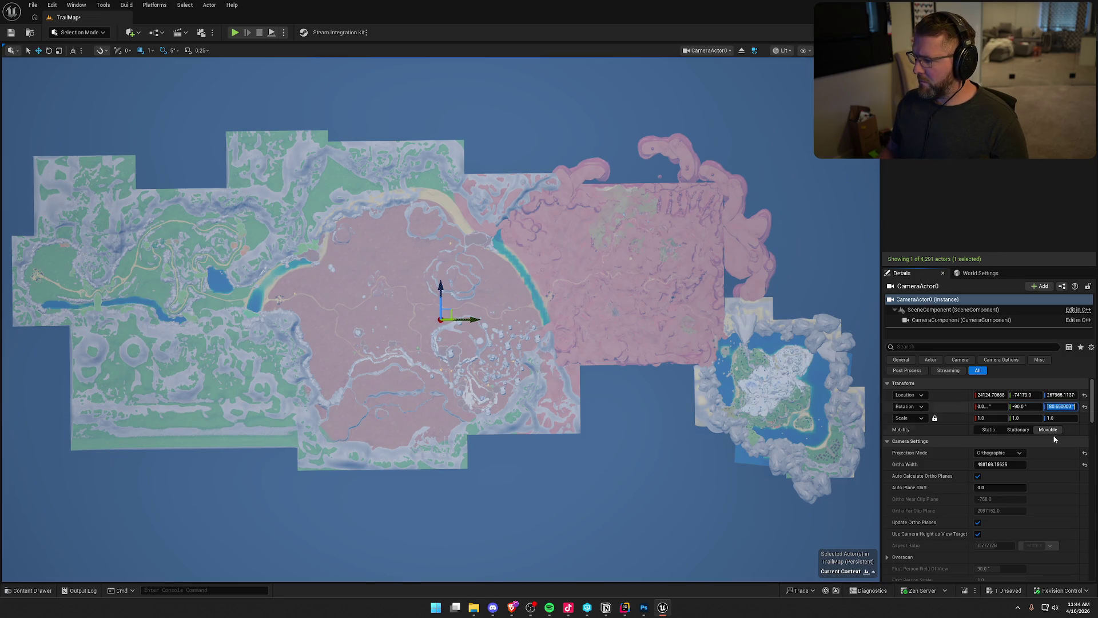
text(180)
key(Return)
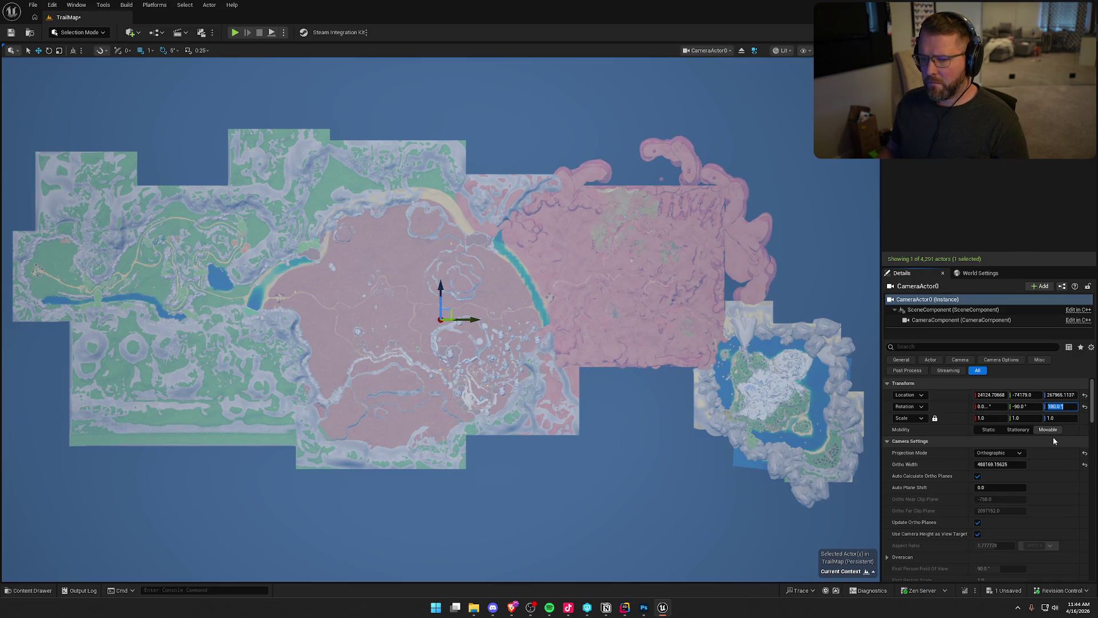
key(Escape)
Step: Reposition the camera to X about 20646 and height about 266689, centring the map
drag(1025, 395, 1040, 395)
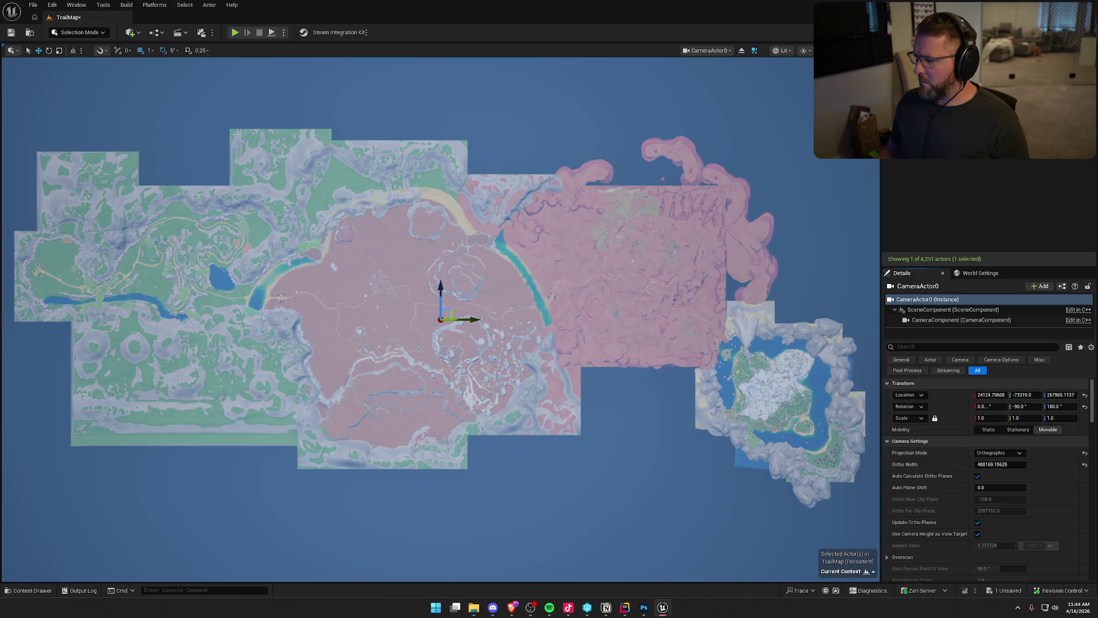
drag(1061, 395, 1055, 394)
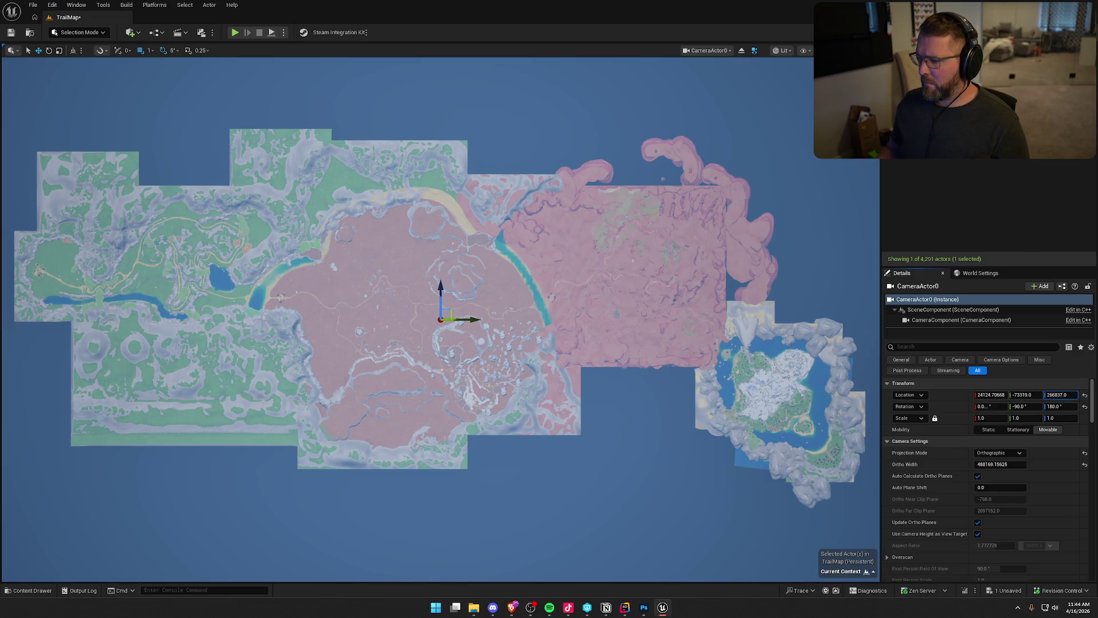
drag(990, 395, 965, 394)
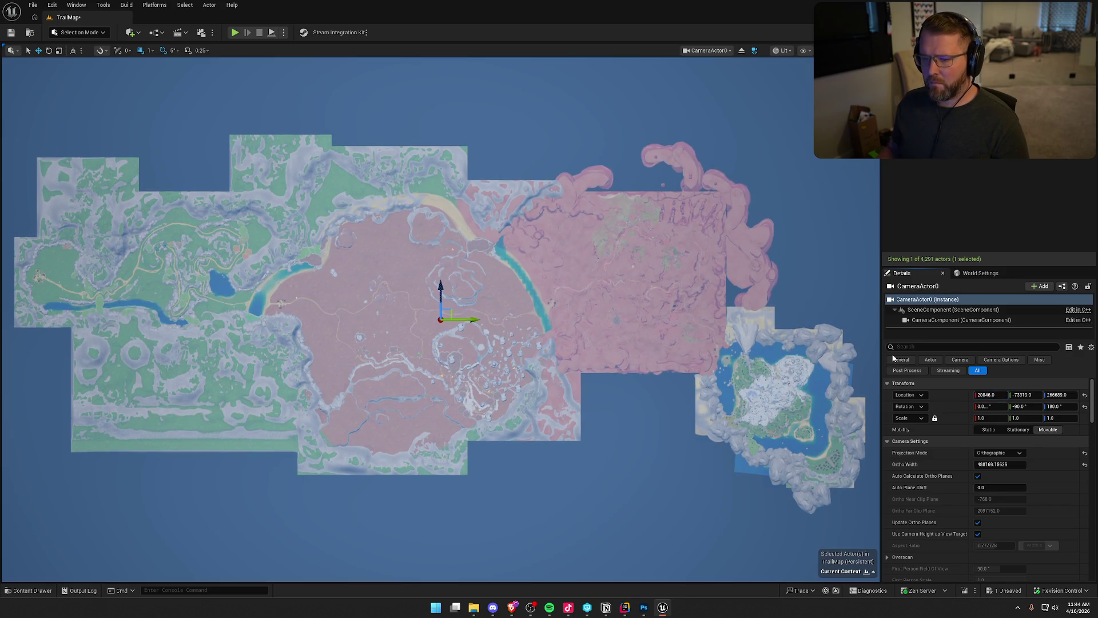
click(625, 404)
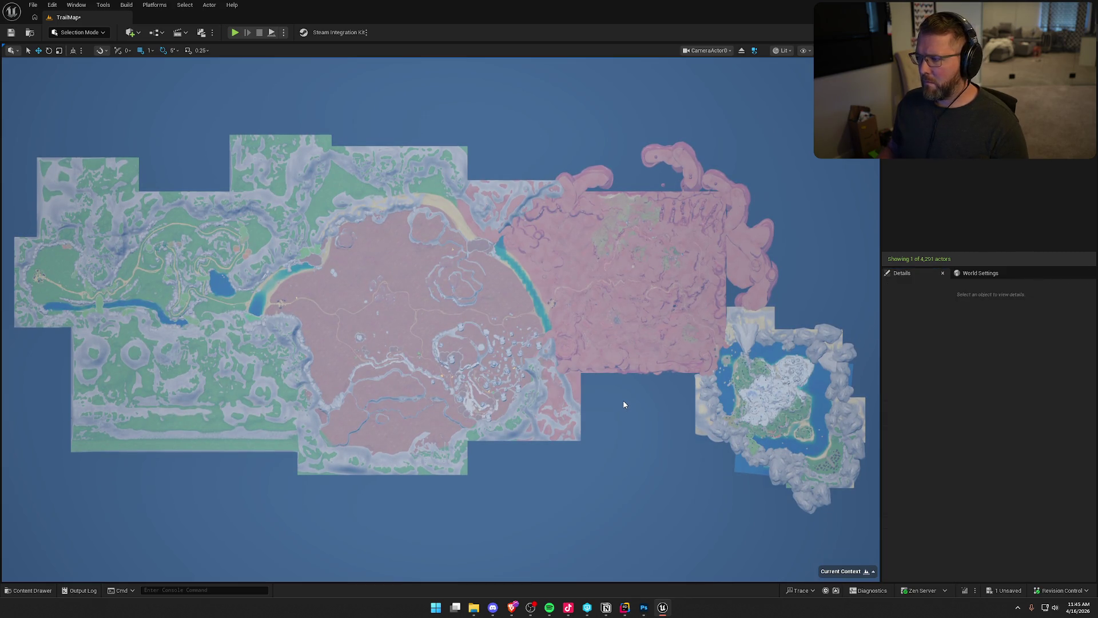
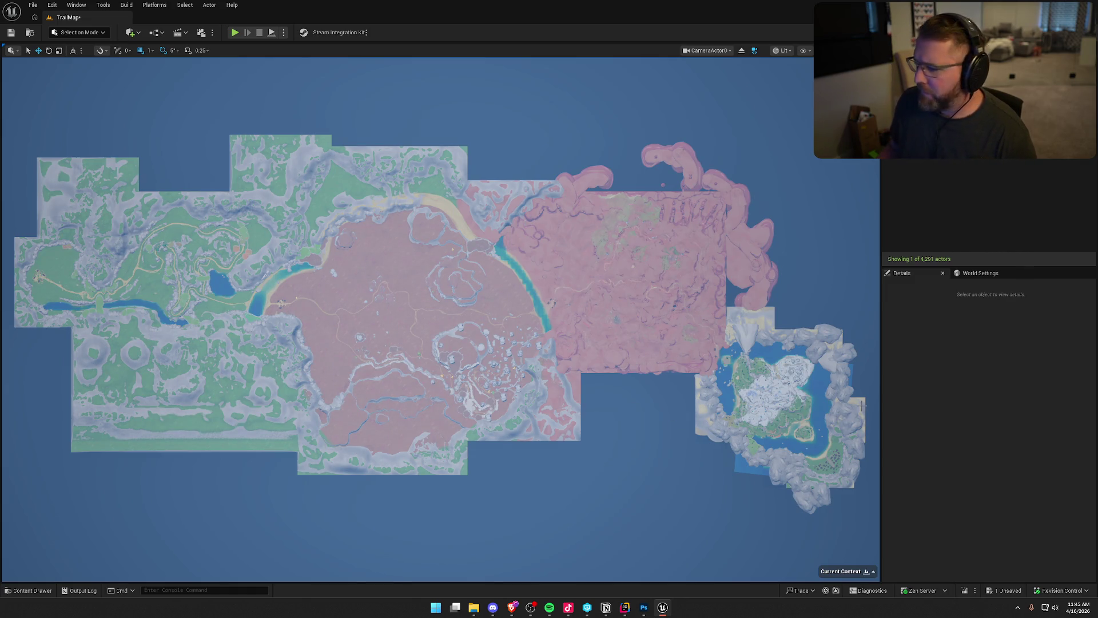
Step: Select CameraActor0 and change its manual Exposure Compensation from 9.4 to 9.0
click(915, 83)
scroll(947, 481, down, 5)
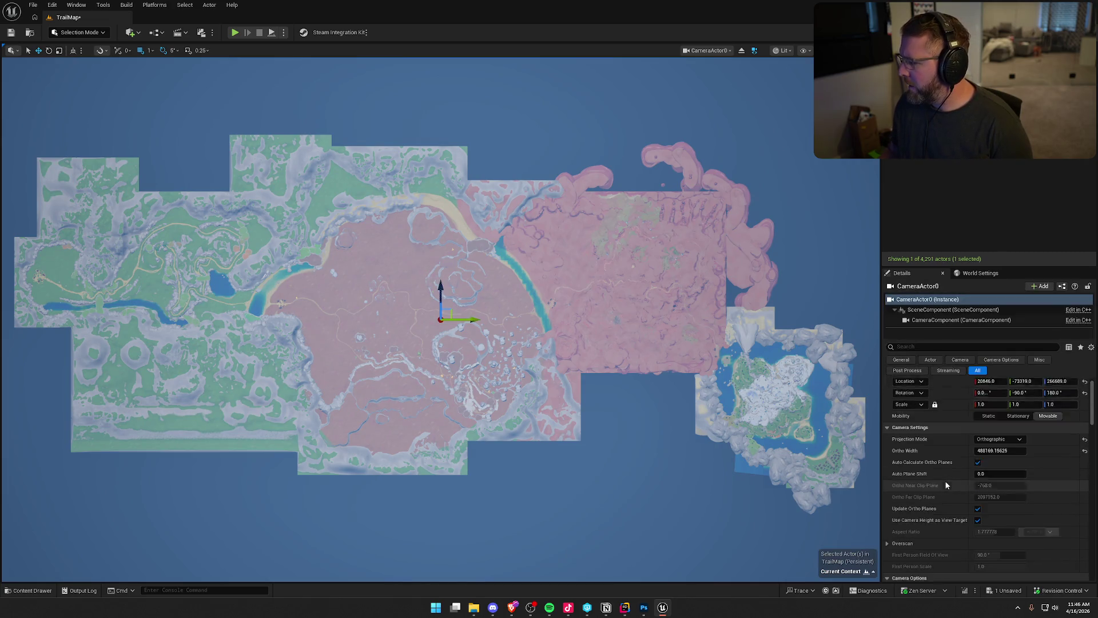
scroll(949, 485, down, 4)
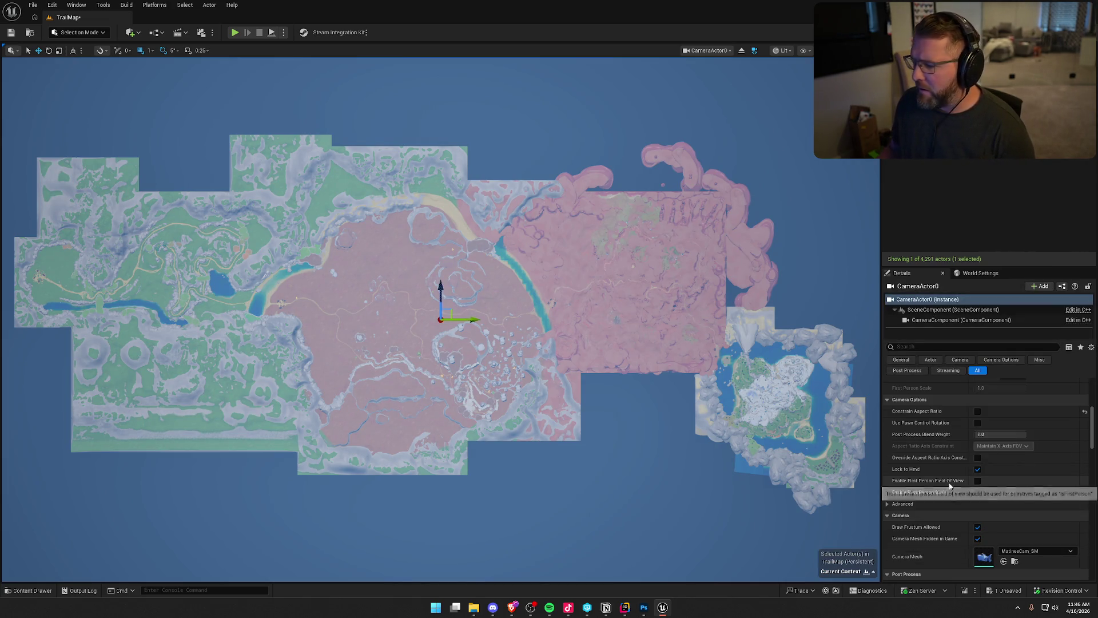
scroll(949, 507, down, 8)
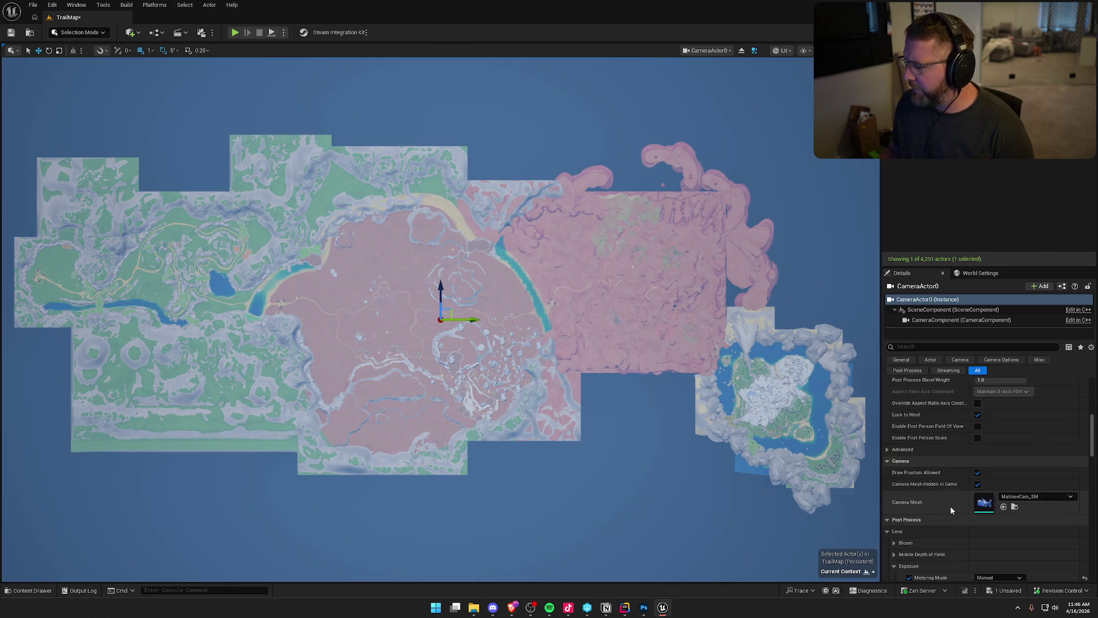
scroll(929, 468, down, 1)
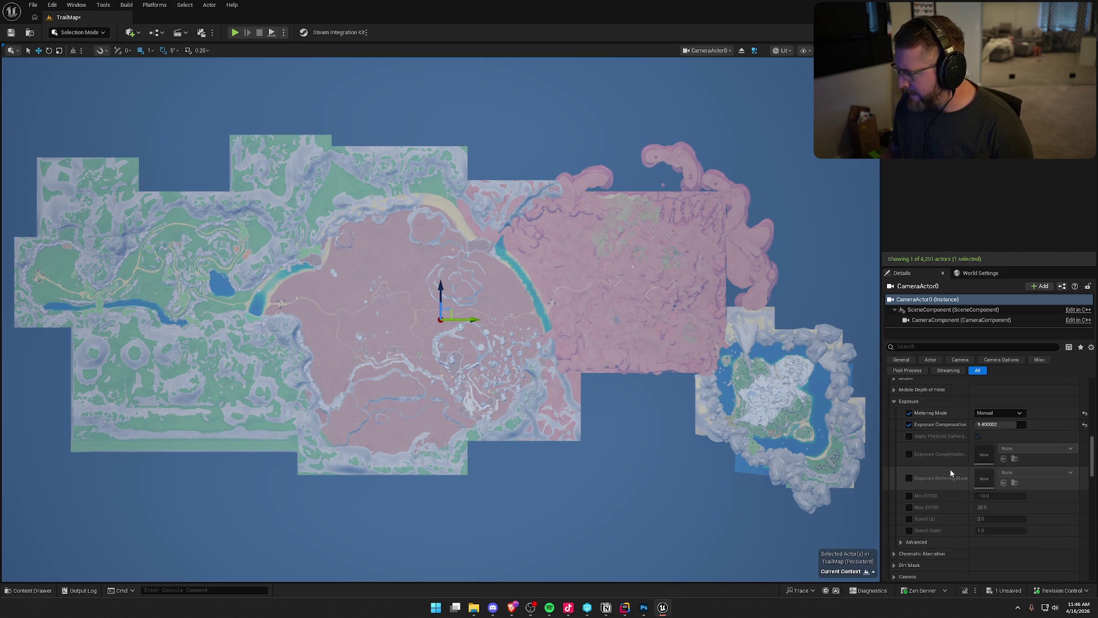
mouse_move(999, 425)
mouse_down()
mouse_move(972, 425)
mouse_move(1013, 426)
mouse_up()
click(1013, 426)
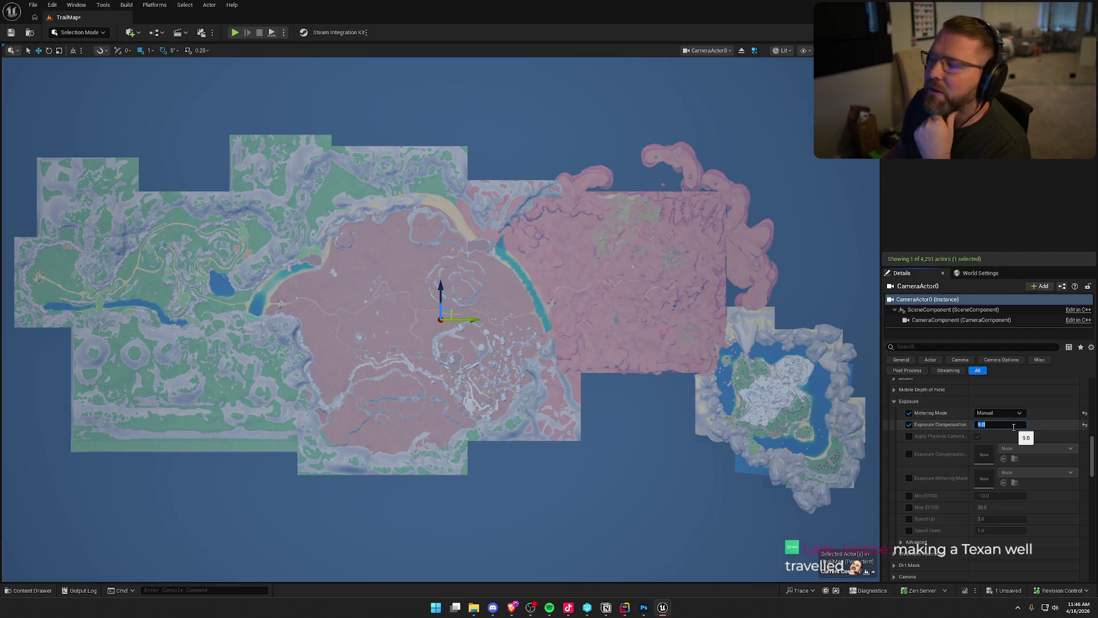
key(Return)
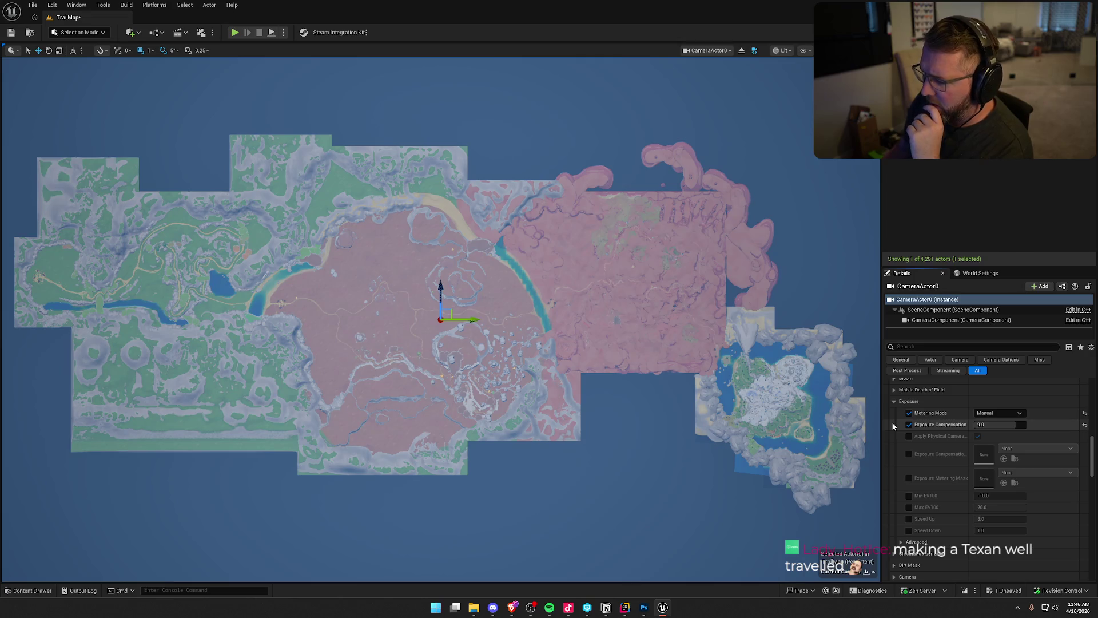
scroll(893, 426, down, 2)
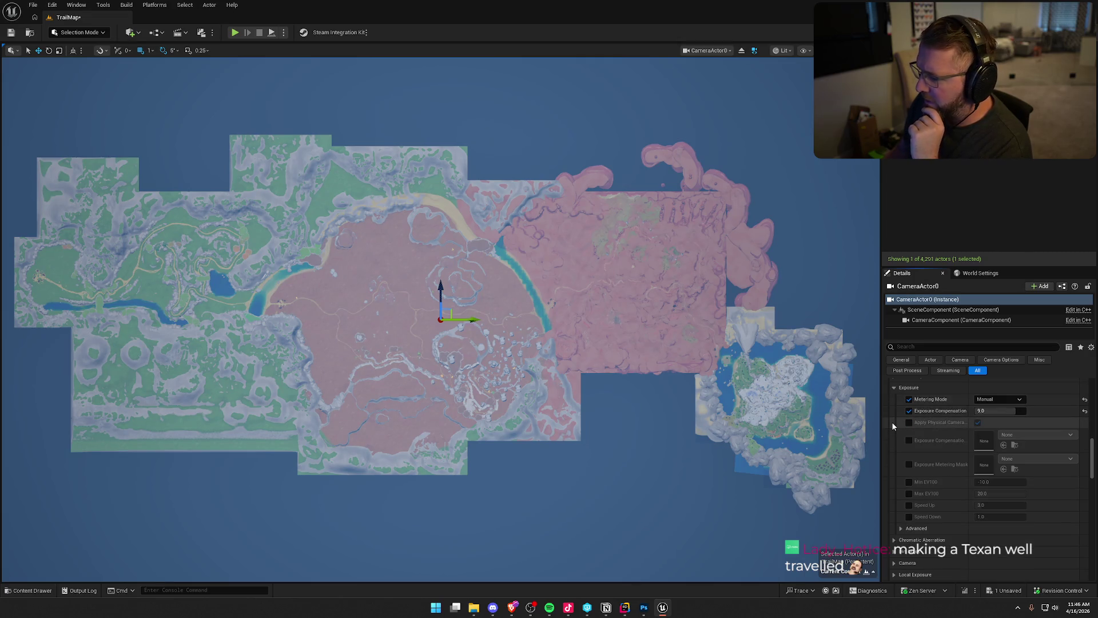
Step: Expand CameraActor0's Post Process Color Grading section, briefly opening and closing the Temperature group
scroll(892, 426, down, 2)
scroll(892, 421, down, 2)
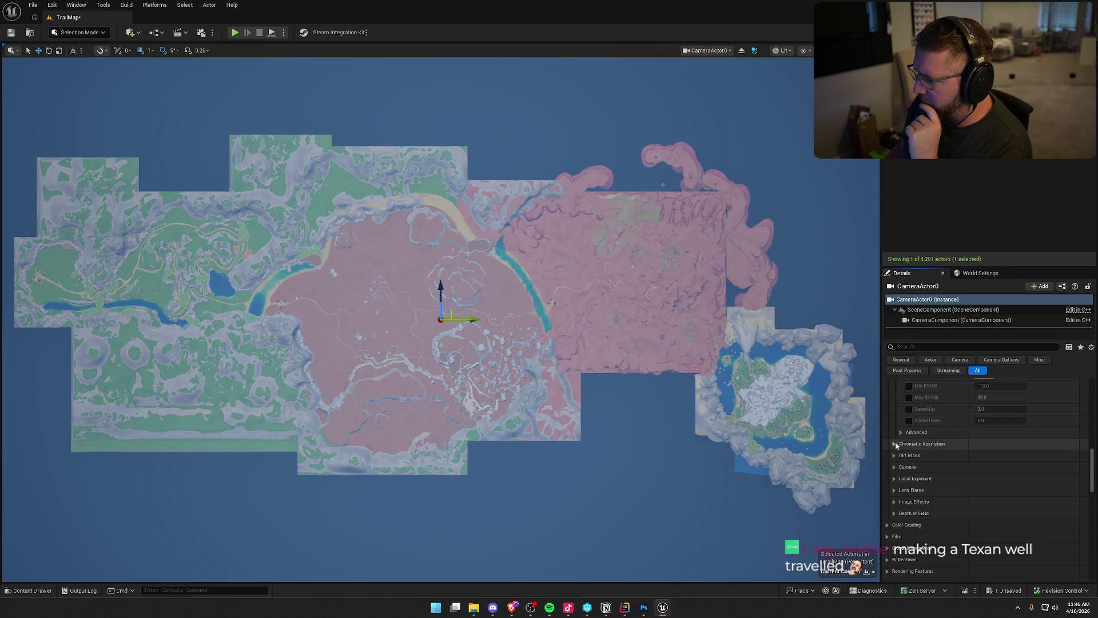
scroll(896, 446, down, 1)
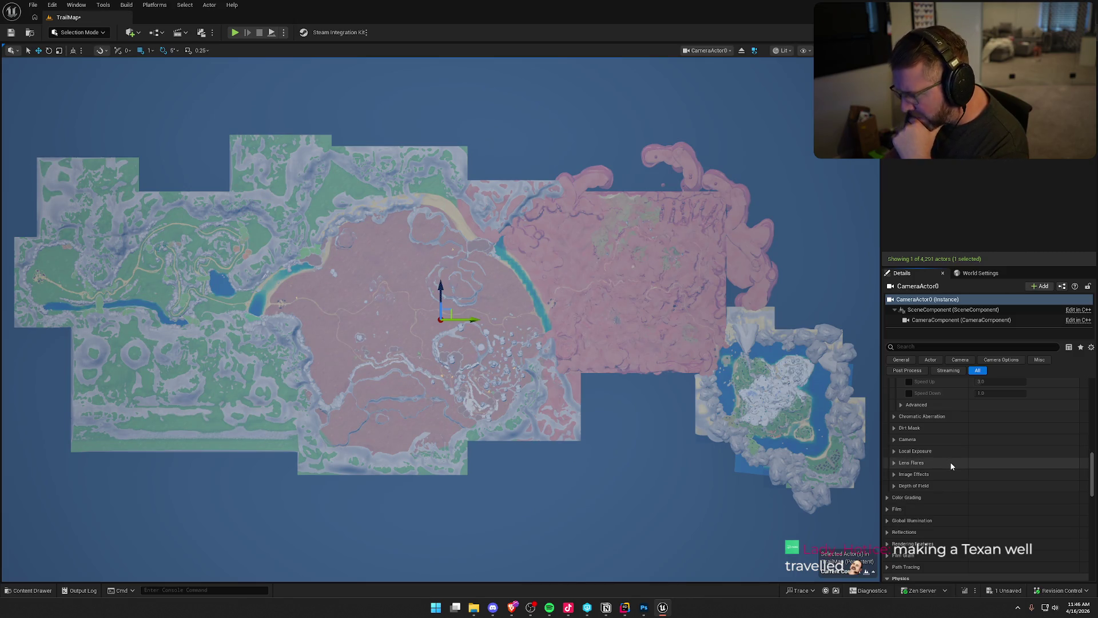
scroll(952, 466, down, 3)
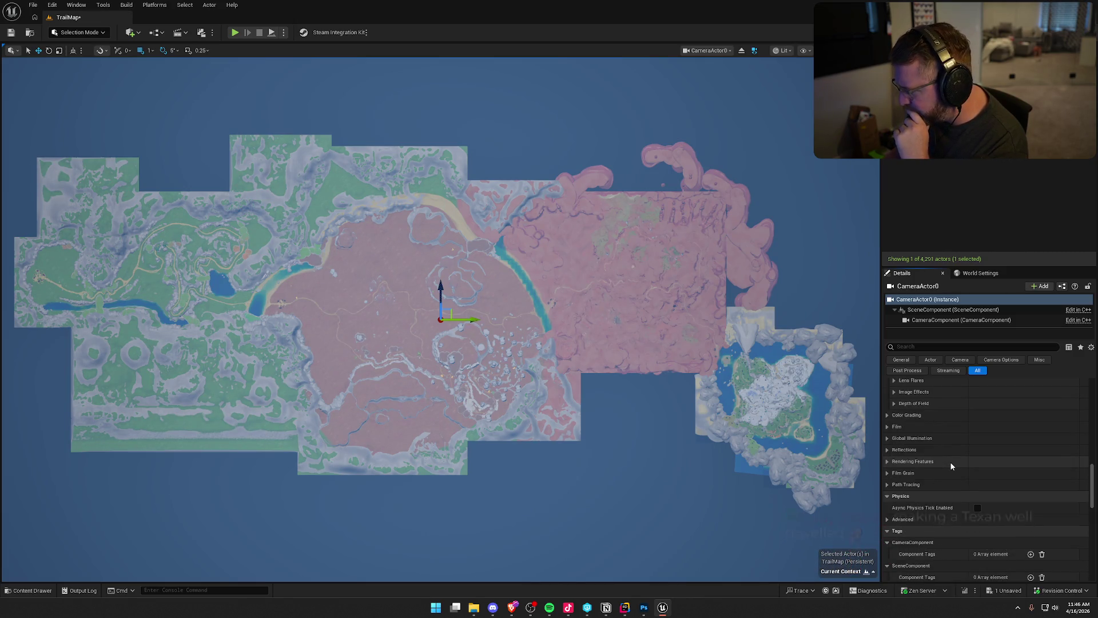
click(887, 415)
click(894, 427)
click(894, 427)
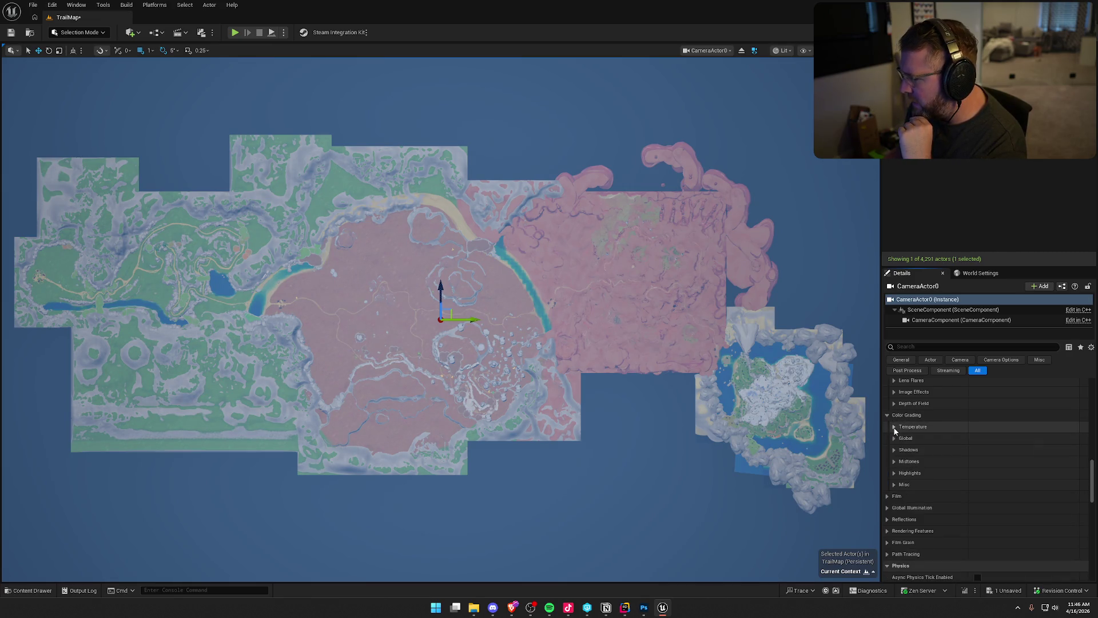
Step: Try the Global Saturation override, lowering it, raising it to about 1.87, then resetting to 1.0
click(892, 438)
click(909, 450)
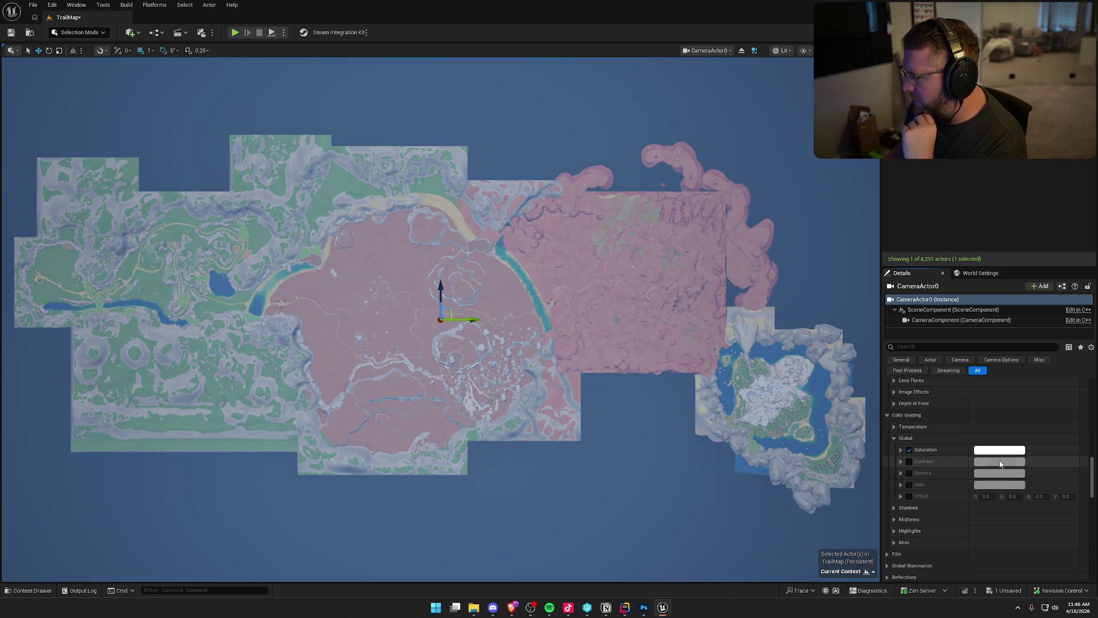
click(1008, 452)
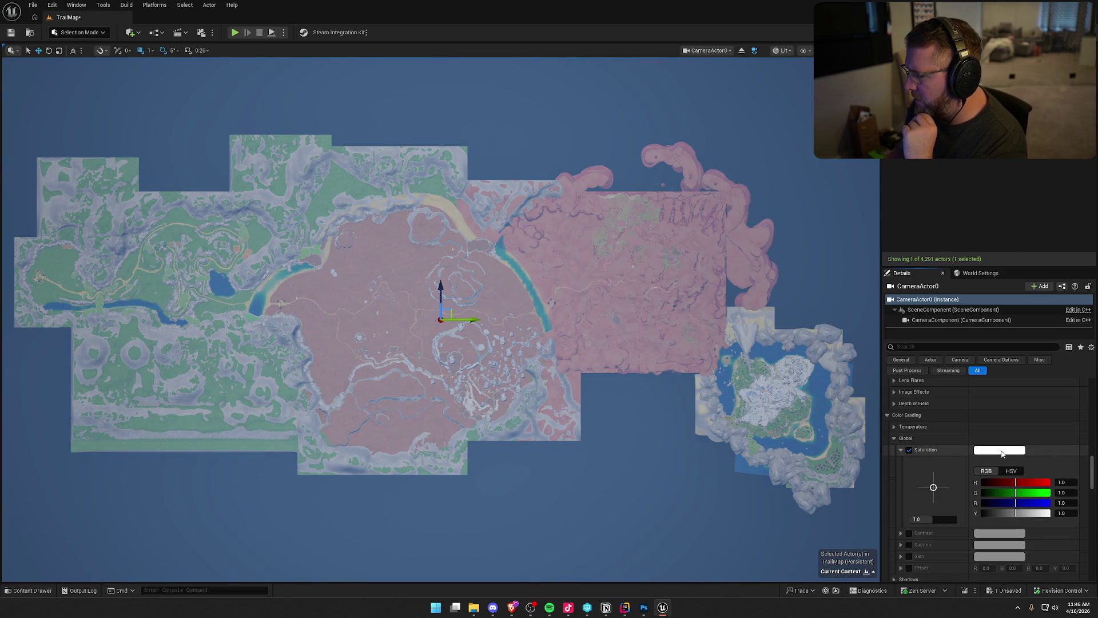
drag(933, 519, 898, 519)
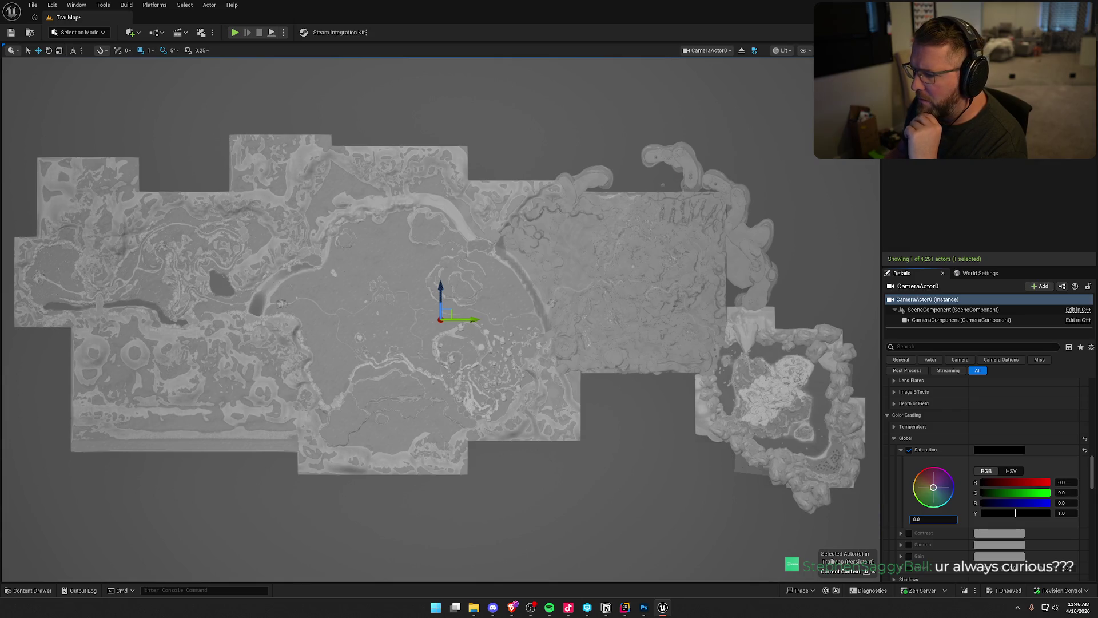
mouse_move(898, 519)
mouse_down()
mouse_move(950, 519)
mouse_move(921, 519)
mouse_up()
click(921, 520)
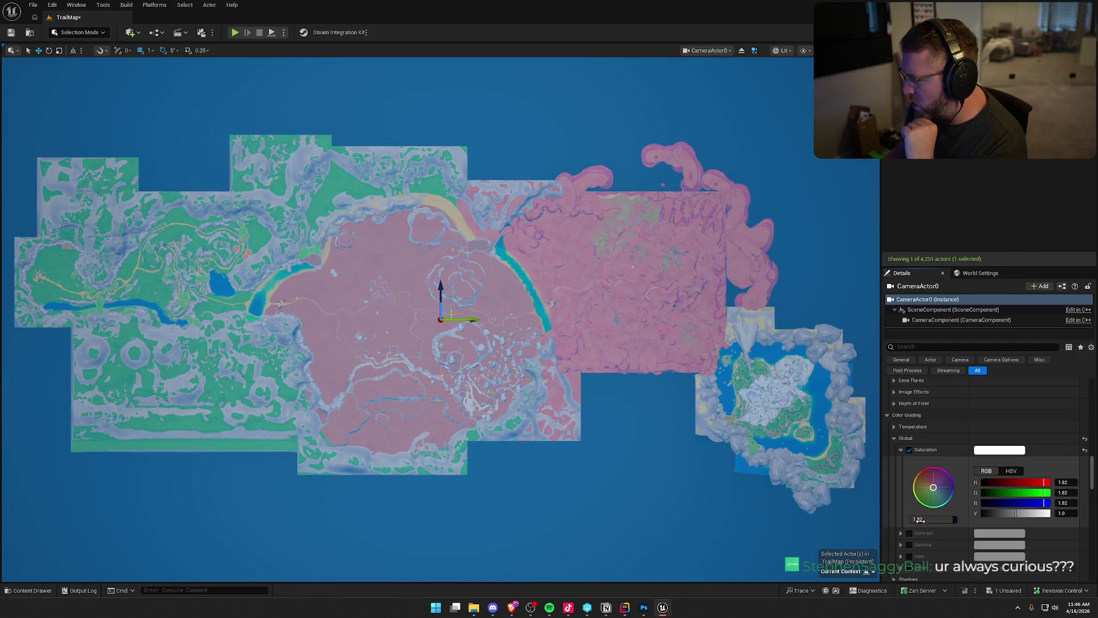
Step: Turn off the Saturation override and enable the Global Contrast override with its controls expanded
click(901, 449)
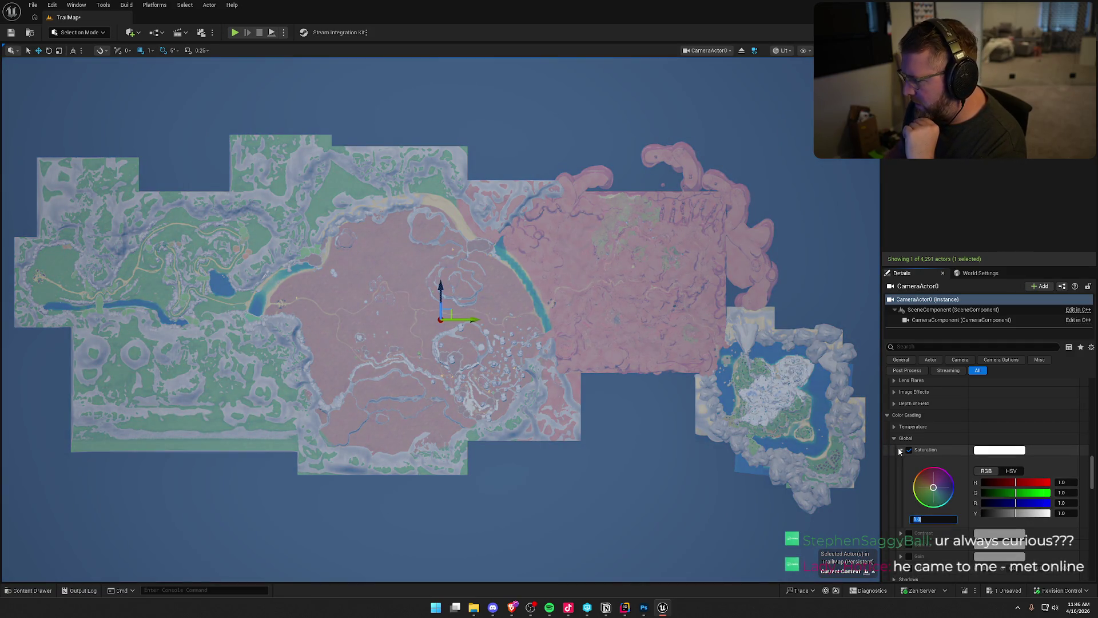
click(909, 450)
click(902, 461)
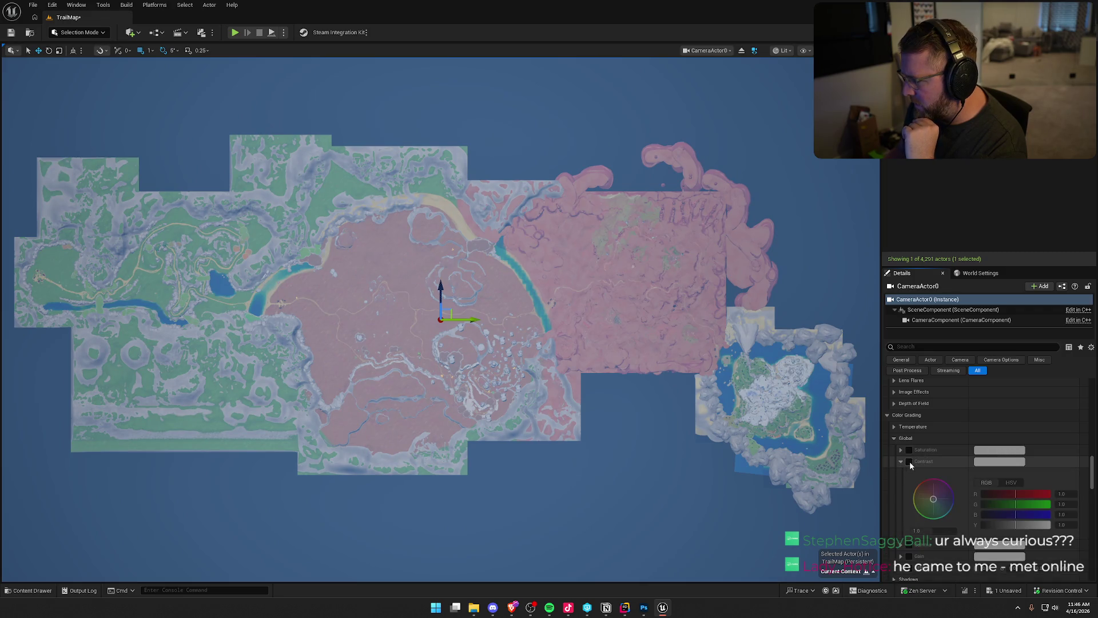
click(910, 461)
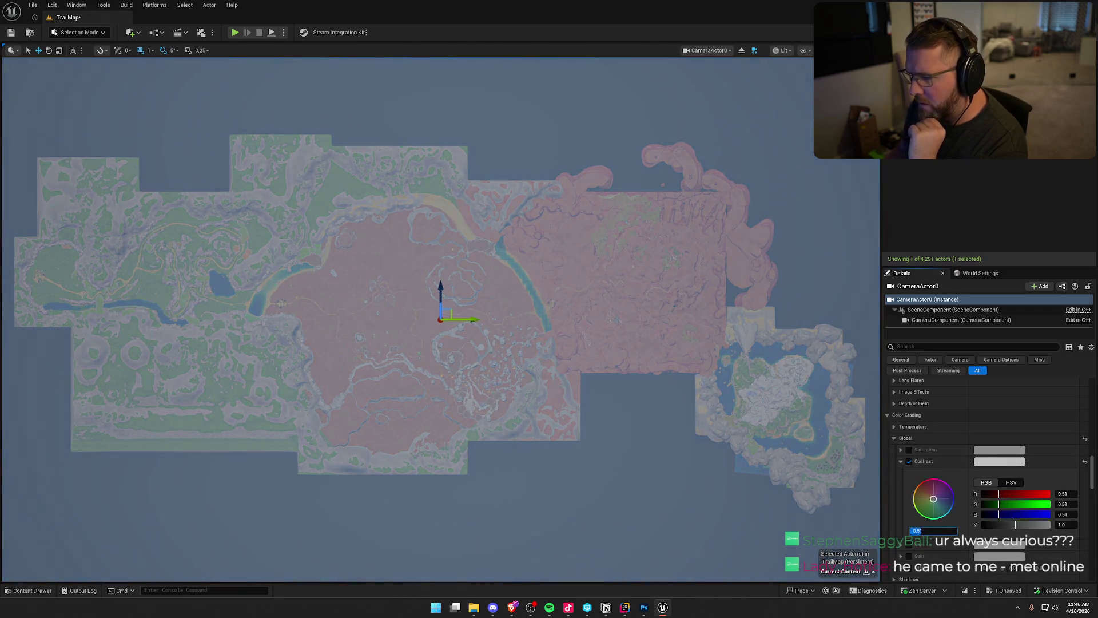